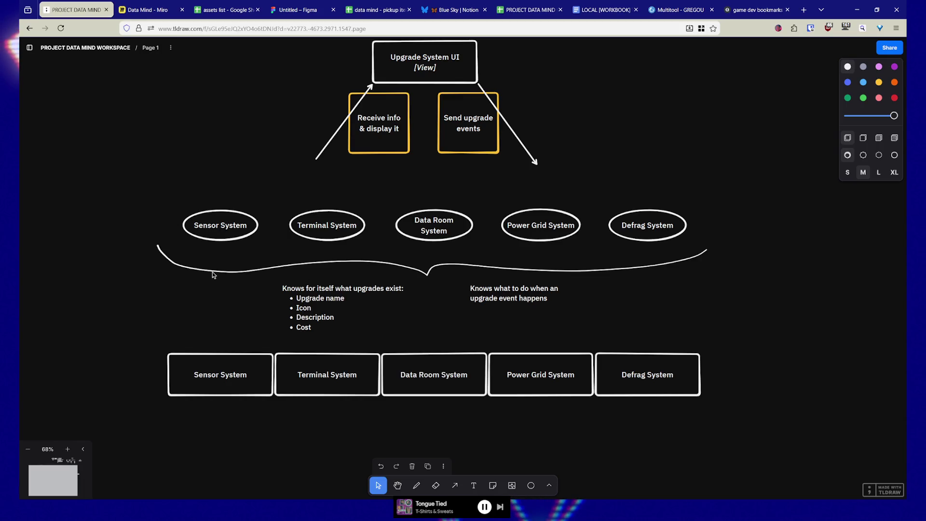
Step: Relabel the Sensor System ellipse as italic '[ Model ]' and space out the UI box label to '[ View ]'
{"action": "double_click", "coordinate": [218, 228]}
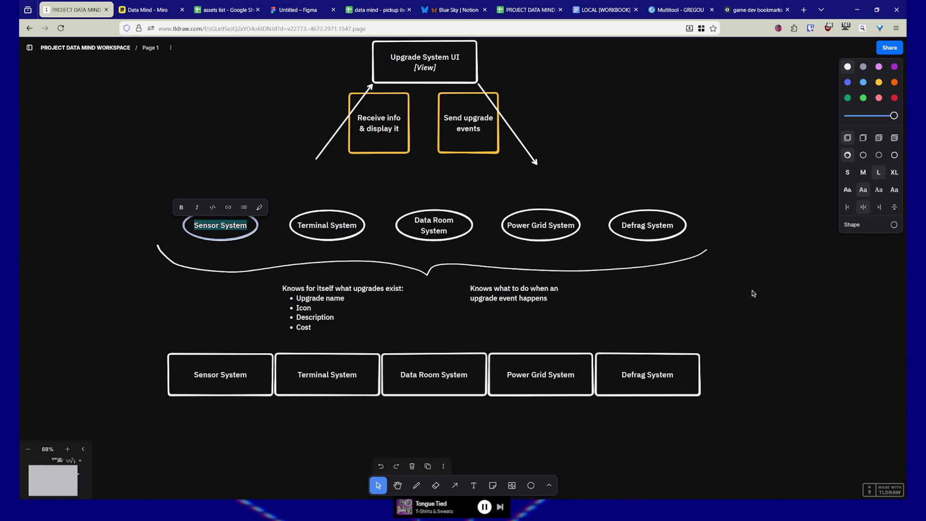
{"action": "key", "text": "BackSpace"}
{"action": "type", "text": "[ M"}
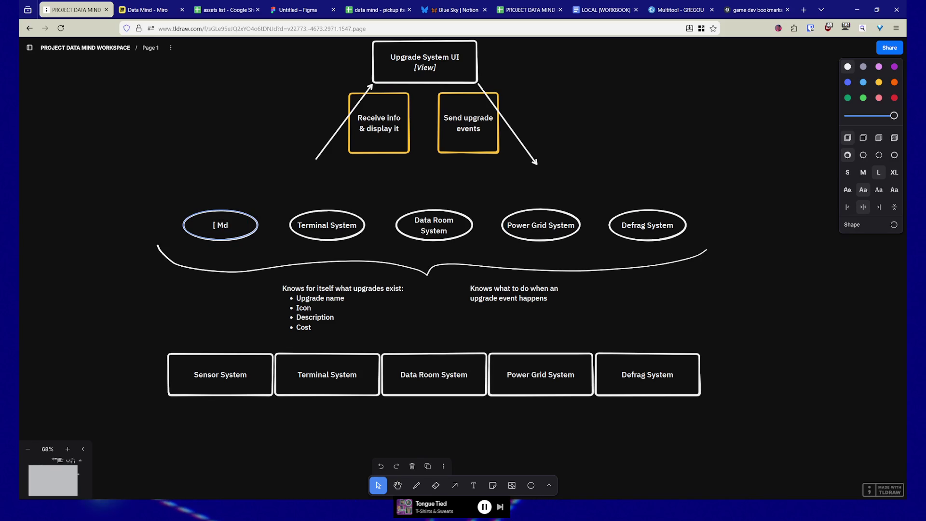
{"action": "type", "text": "odel ]"}
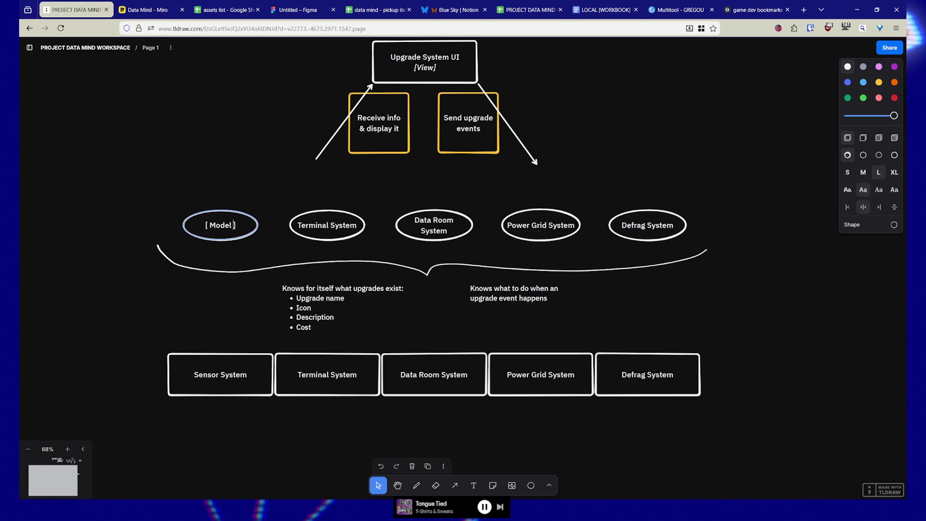
{"action": "key", "text": "ctrl+a"}
{"action": "key", "text": "ctrl+i"}
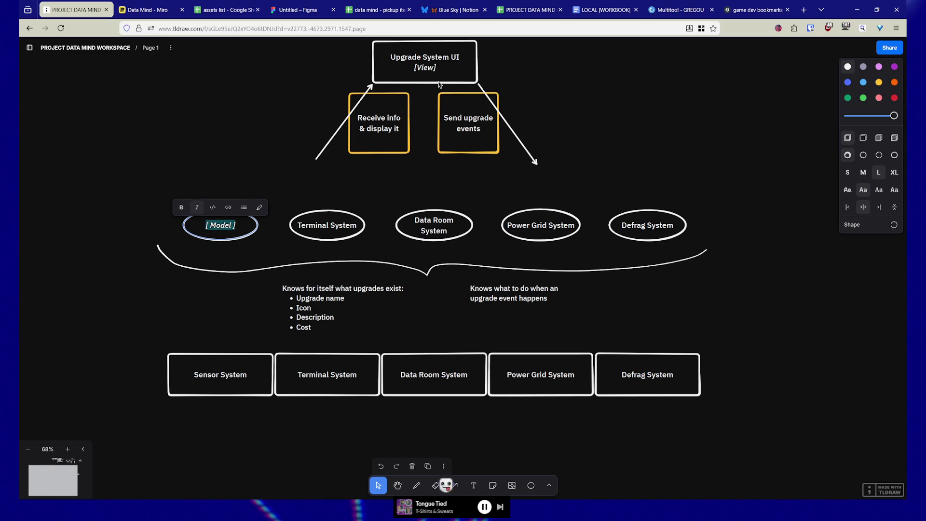
{"action": "left_click", "coordinate": [437, 67]}
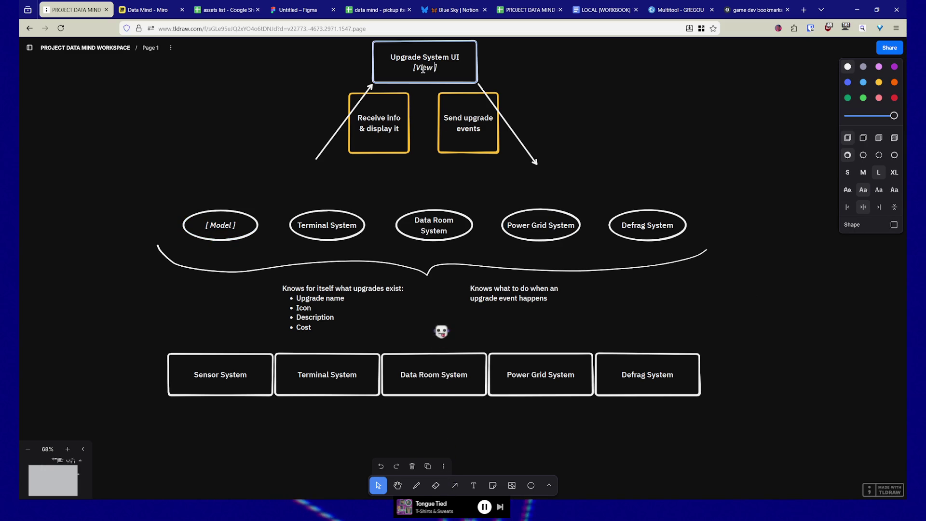
{"action": "left_click", "coordinate": [616, 90]}
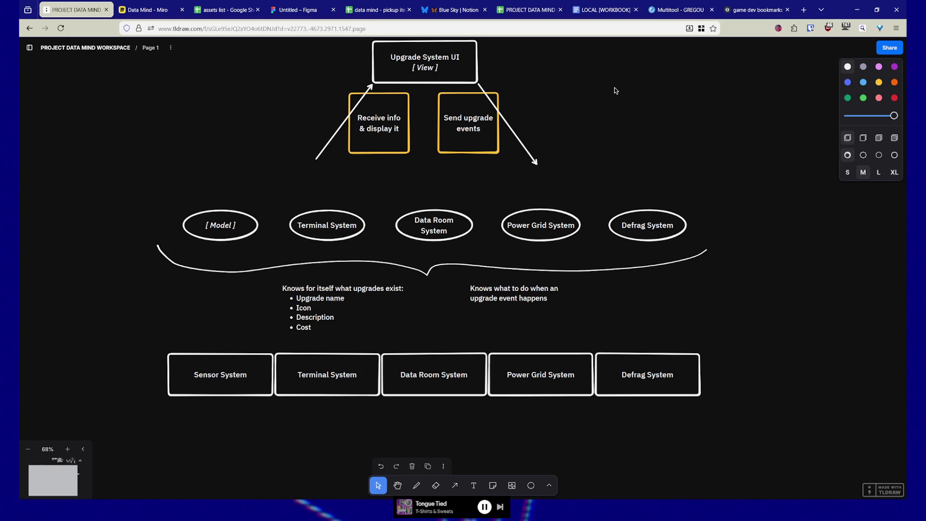
Step: Paste the italic '[ Model ]' label into the Terminal, Data Room, Power Grid and Defrag ellipses
{"action": "left_click", "coordinate": [322, 229]}
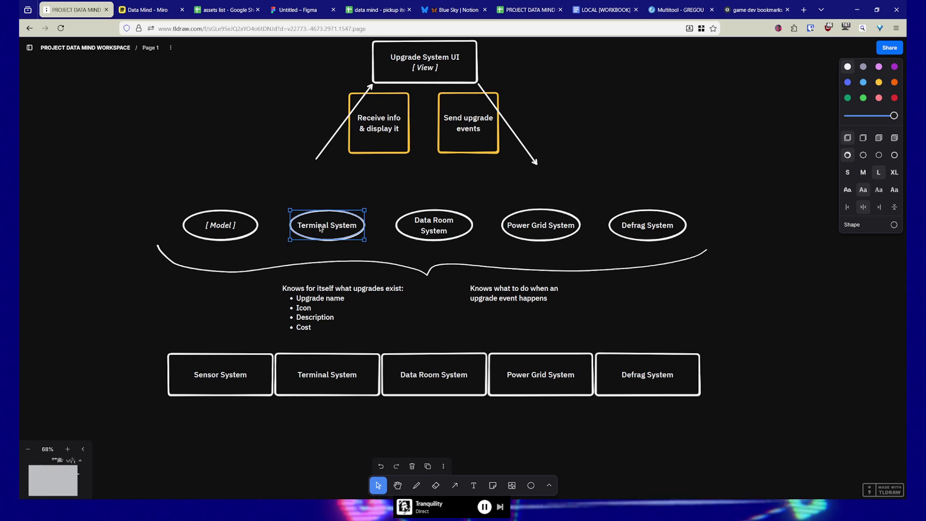
{"action": "key", "text": "shift+Tab"}
{"action": "key", "text": "Return"}
{"action": "key", "text": "ctrl+c"}
{"action": "key", "text": "Escape"}
{"action": "double_click", "coordinate": [332, 227]}
{"action": "key", "text": "ctrl+v"}
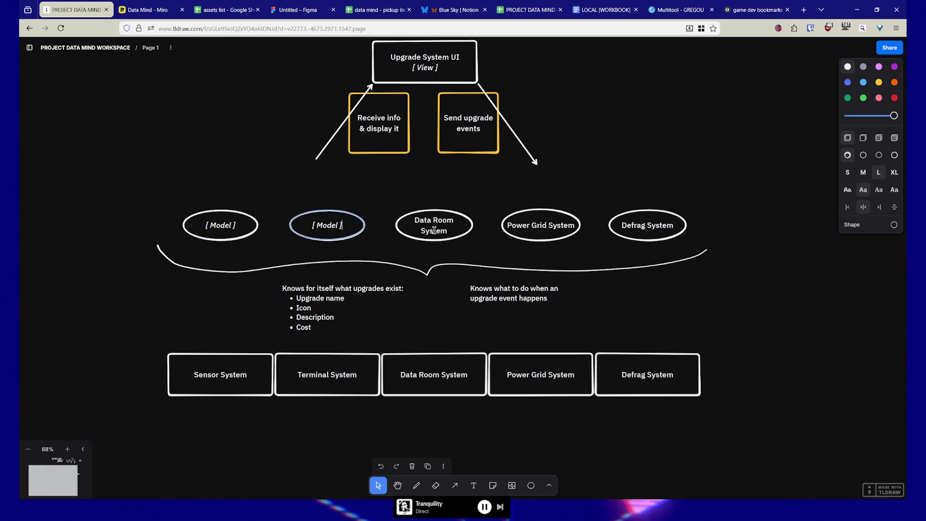
{"action": "double_click", "coordinate": [434, 230]}
{"action": "key", "text": "ctrl+v"}
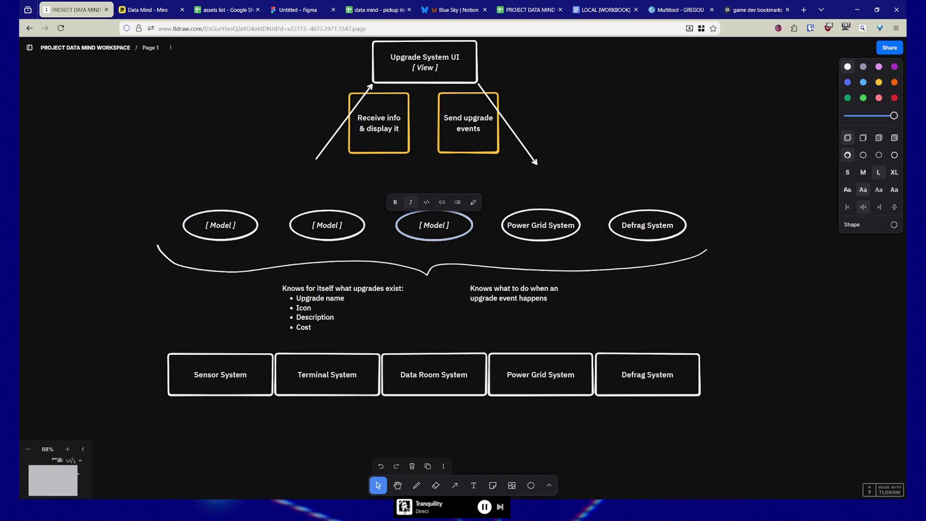
{"action": "key", "text": "Escape"}
{"action": "double_click", "coordinate": [557, 225]}
{"action": "key", "text": "ctrl+v"}
{"action": "key", "text": "Escape"}
{"action": "double_click", "coordinate": [647, 225]}
{"action": "key", "text": "ctrl+v"}
{"action": "key", "text": "Escape"}
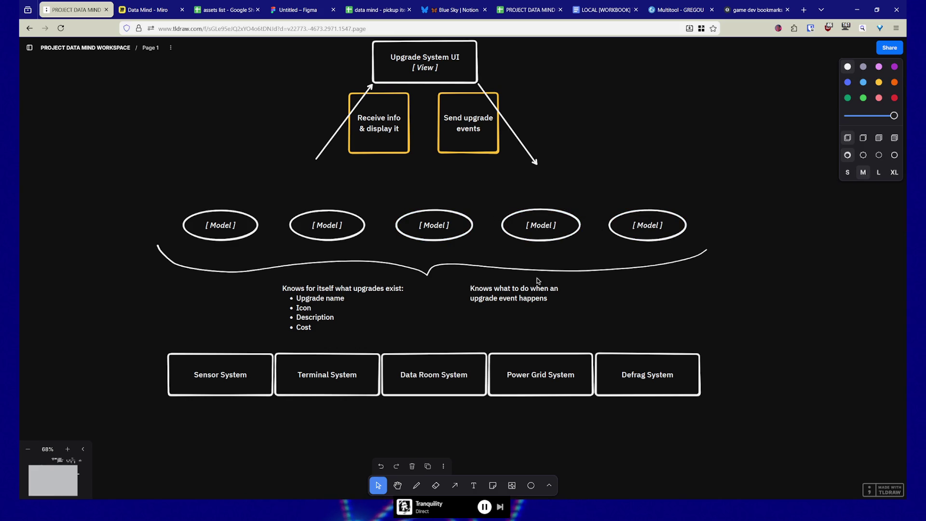
Step: Move the curly brace and both notes beneath it up, closer to the ellipses
{"action": "left_click_drag", "start_coordinate": [444, 269], "coordinate": [445, 256]}
{"action": "left_click", "coordinate": [305, 296]}
{"action": "left_click", "coordinate": [514, 296], "text": "shift"}
{"action": "left_click_drag", "start_coordinate": [514, 295], "coordinate": [514, 280]}
{"action": "left_click", "coordinate": [667, 301]}
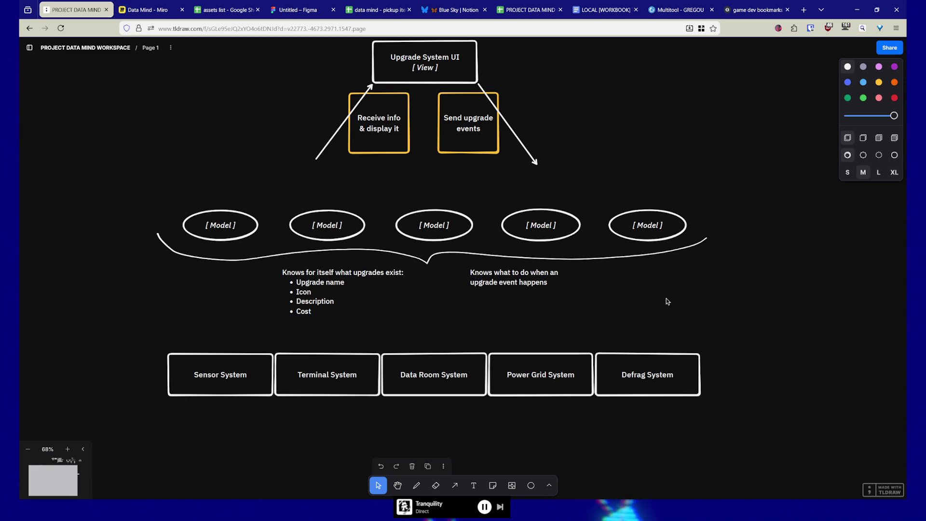
{"action": "left_click", "coordinate": [227, 238]}
Step: Colour all five Model ellipses violet
{"action": "left_click", "coordinate": [328, 236], "text": "shift"}
{"action": "left_click", "coordinate": [434, 237], "text": "shift"}
{"action": "left_click", "coordinate": [532, 235], "text": "shift"}
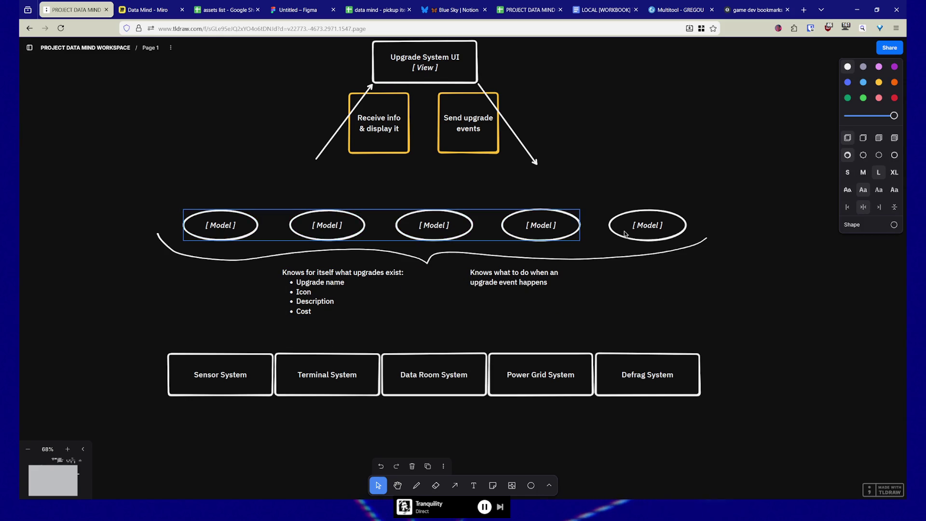
{"action": "left_click", "coordinate": [883, 71]}
{"action": "left_click", "coordinate": [649, 242]}
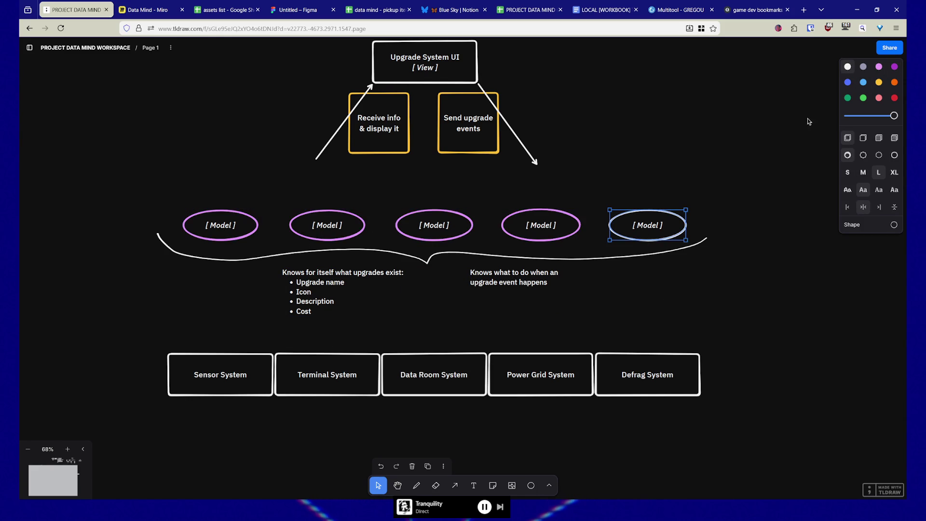
{"action": "left_click", "coordinate": [877, 69]}
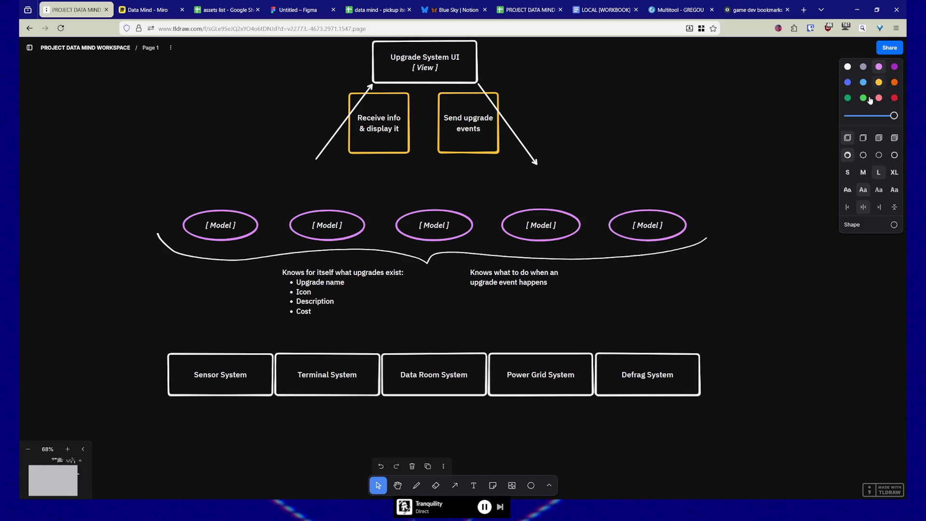
Step: Draw arrows from the Model ellipses down to their system boxes, duplicating the first arrow
{"action": "left_click", "coordinate": [455, 485]}
{"action": "left_click_drag", "start_coordinate": [214, 242], "coordinate": [207, 350]}
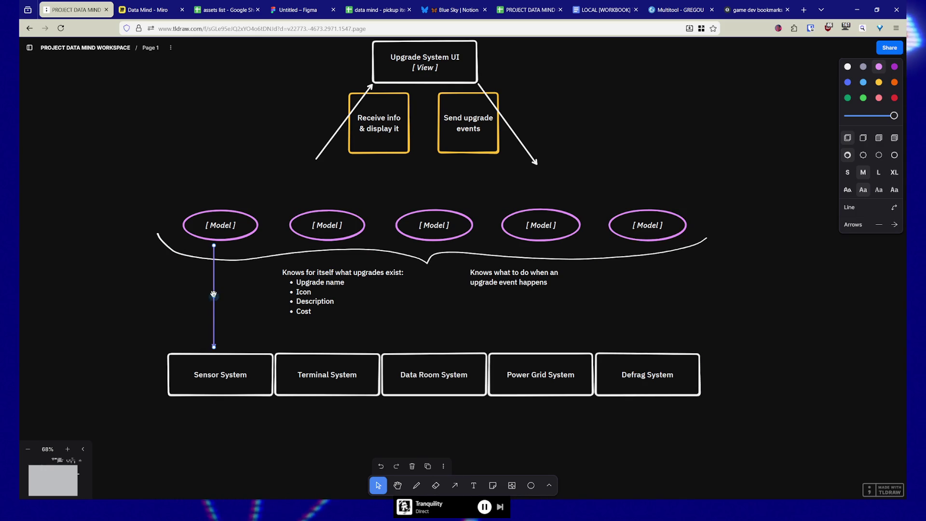
{"action": "left_click_drag", "start_coordinate": [215, 305], "coordinate": [329, 305], "text": "alt"}
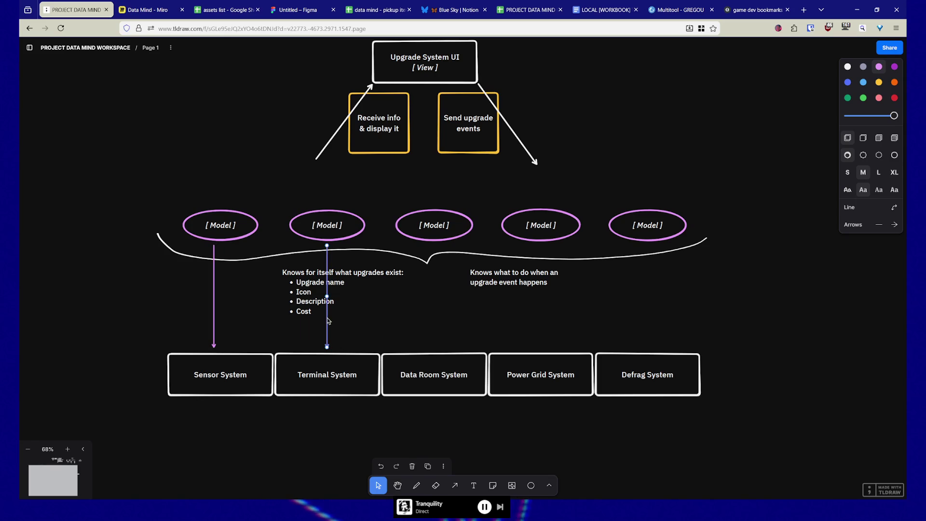
{"action": "left_click_drag", "start_coordinate": [432, 316], "coordinate": [654, 317]}
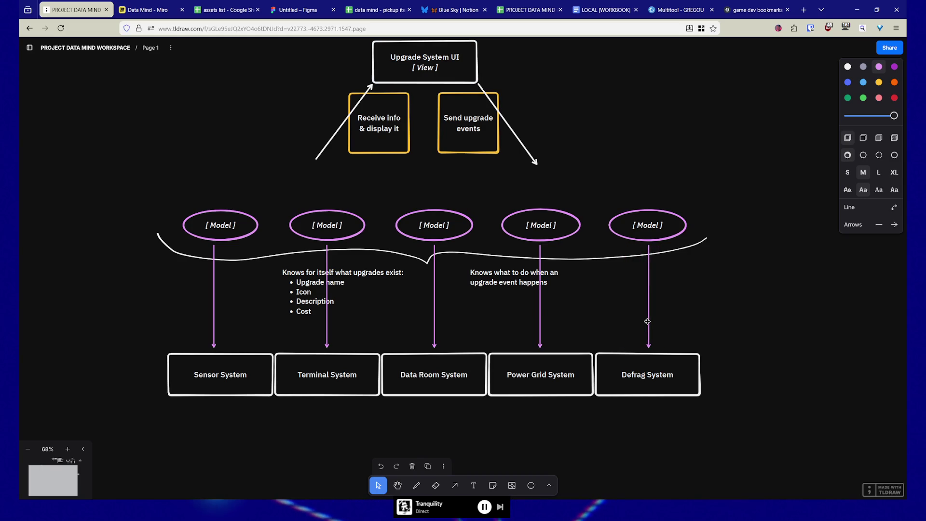
{"action": "left_click", "coordinate": [785, 314]}
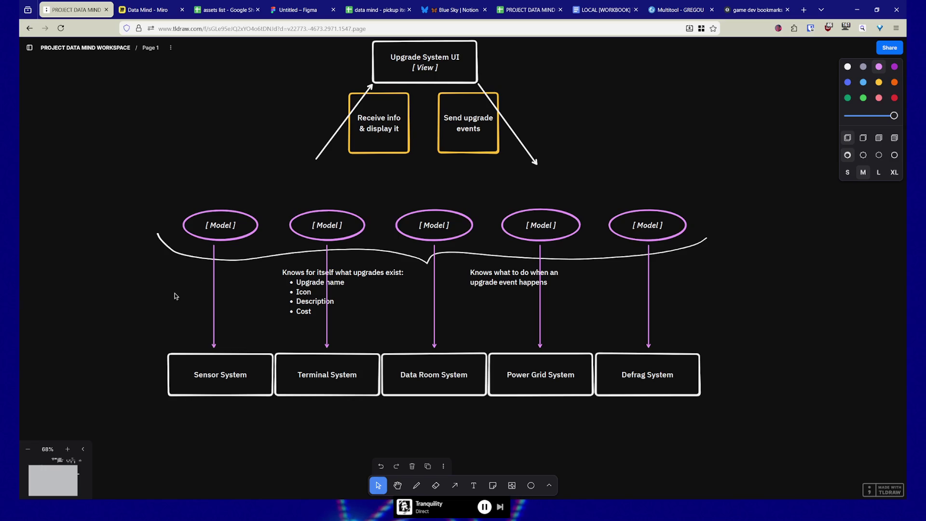
Step: Move the whole diagram up slightly on the canvas
{"action": "mouse_move", "coordinate": [109, 195]}
{"action": "left_mouse_down"}
{"action": "mouse_move", "coordinate": [169, 237]}
{"action": "mouse_move", "coordinate": [760, 420]}
{"action": "left_mouse_up"}
{"action": "left_click_drag", "start_coordinate": [657, 382], "coordinate": [651, 352]}
{"action": "left_click", "coordinate": [630, 421]}
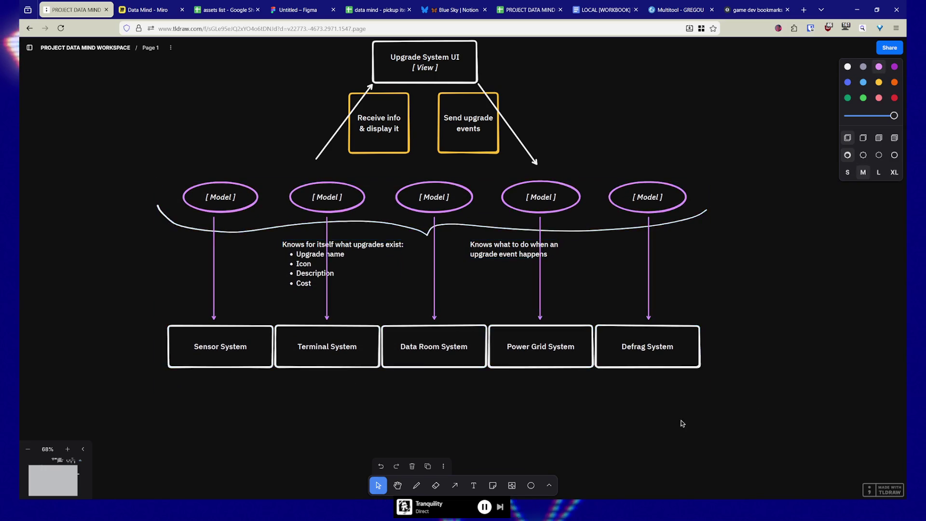
{"action": "left_click_drag", "start_coordinate": [680, 421], "coordinate": [694, 436]}
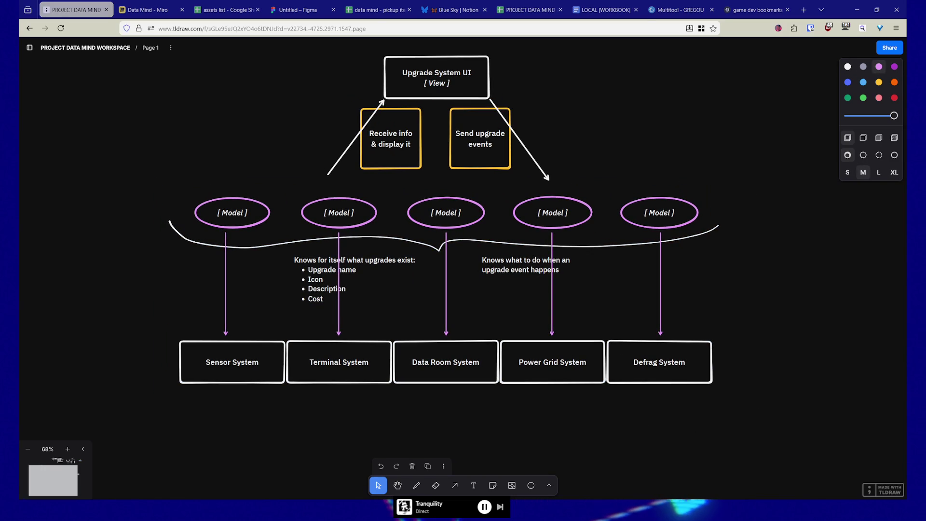
Step: Back in Unreal, frame the star map and select the BP_DataDisc2 data disc in the level
{"action": "key", "text": "alt+Tab"}
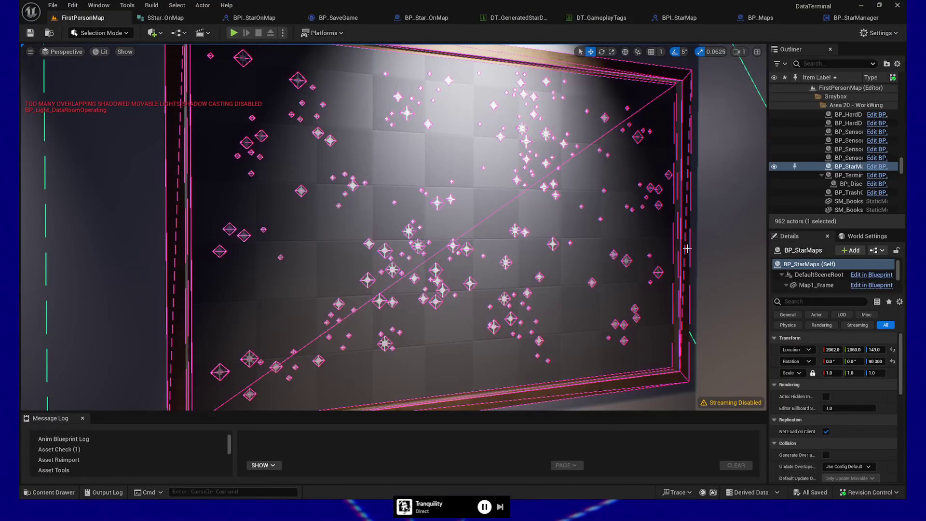
{"action": "key", "text": "f"}
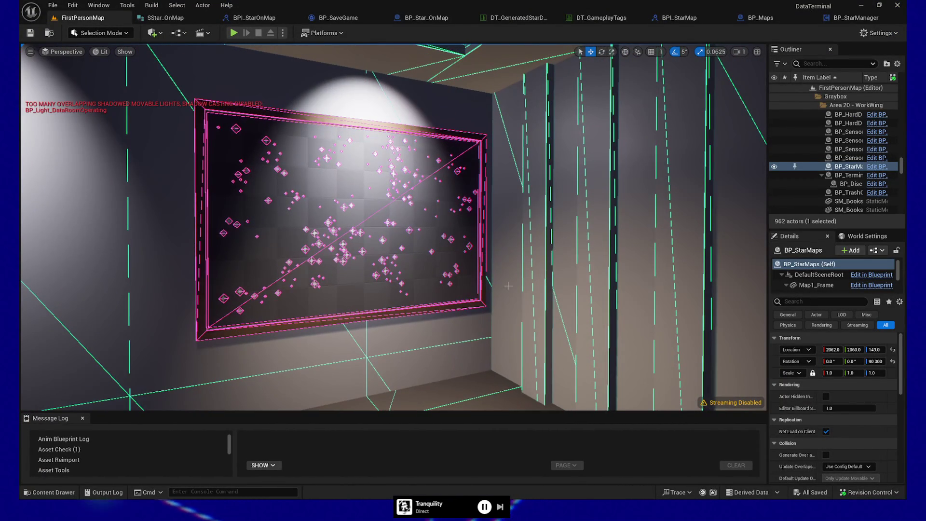
{"action": "left_click_drag", "start_coordinate": [519, 246], "coordinate": [303, 259]}
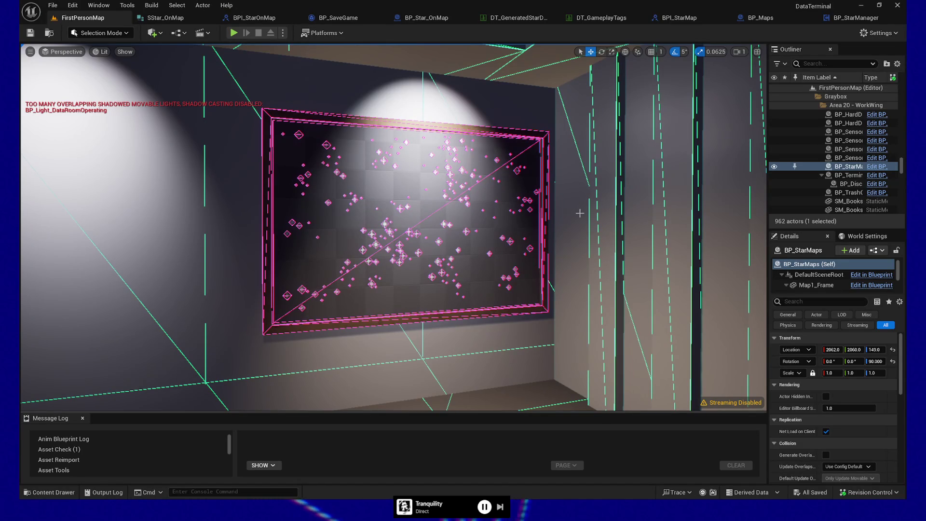
{"action": "left_click_drag", "start_coordinate": [352, 282], "coordinate": [412, 261]}
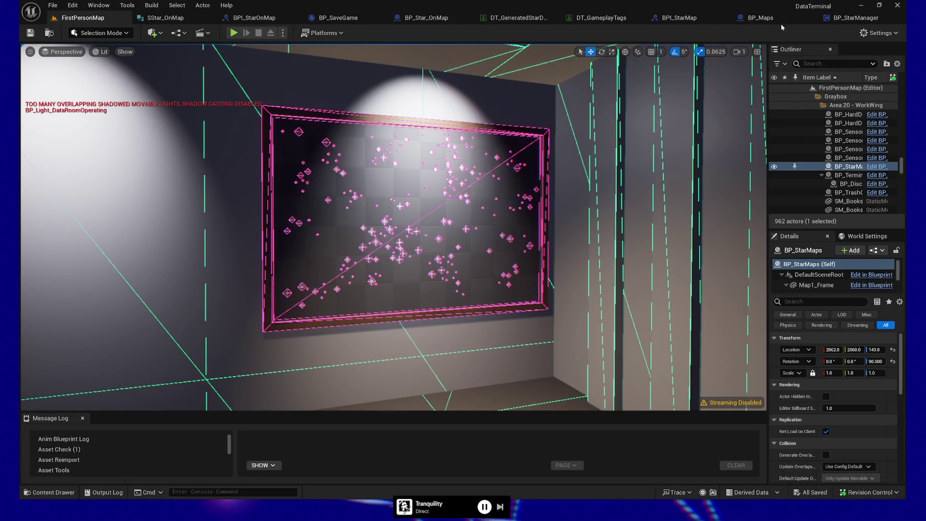
{"action": "left_click_drag", "start_coordinate": [434, 251], "coordinate": [543, 235]}
{"action": "left_click", "coordinate": [543, 235]}
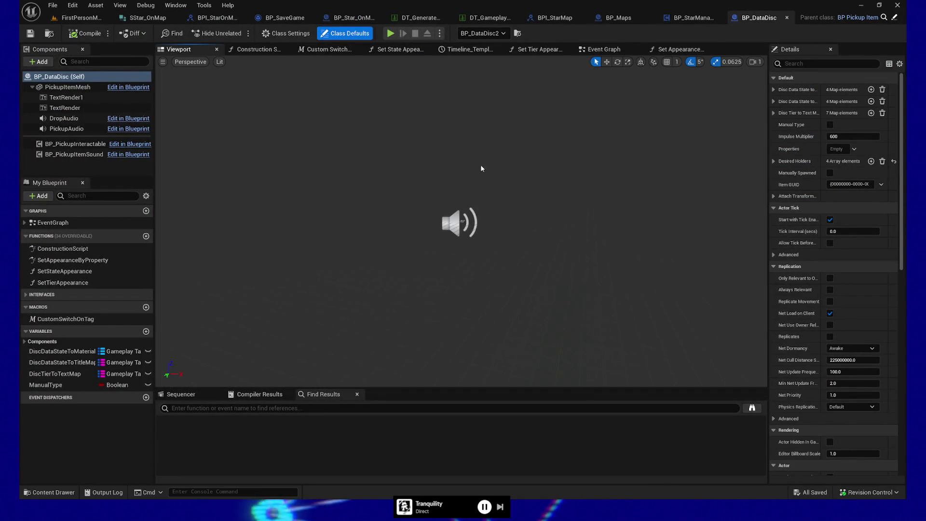
Step: Select the PickupItemMesh component and frame the disc mesh in the viewport
{"action": "left_click", "coordinate": [528, 222]}
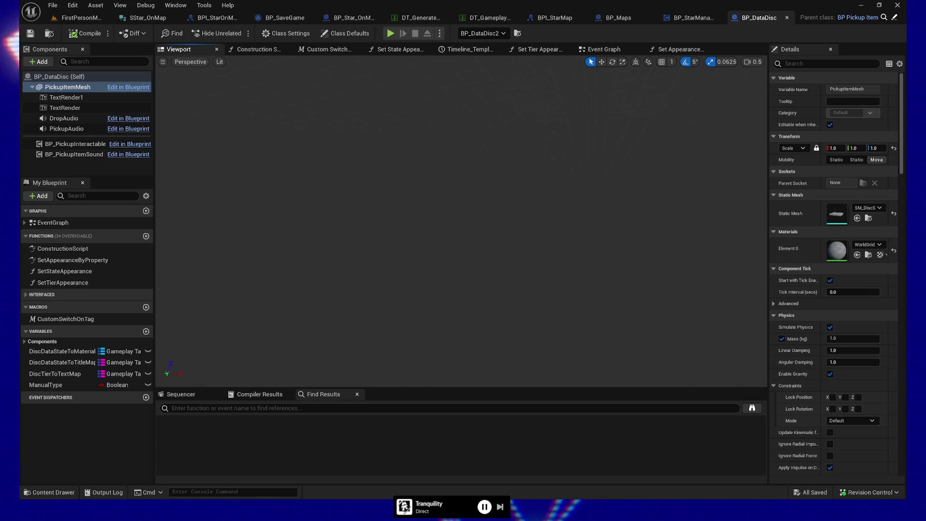
{"action": "key", "text": "f"}
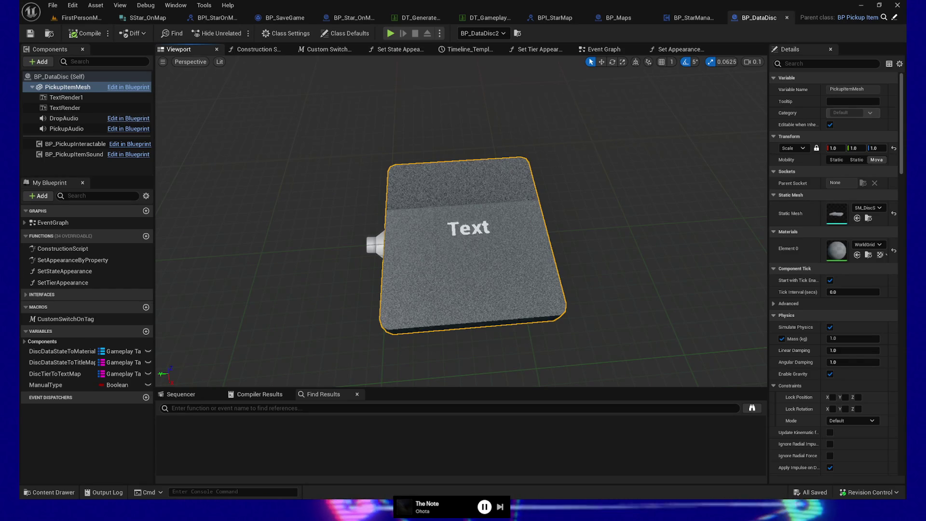
Step: Add a Static Mesh component named StarIcon under PickupItemMesh and raise it above the disc
{"action": "left_click_drag", "start_coordinate": [555, 120], "coordinate": [555, 160]}
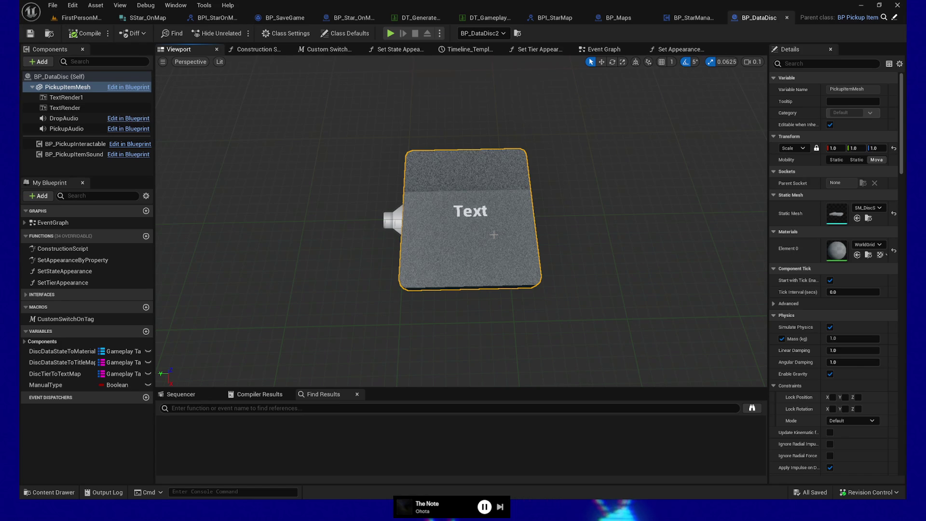
{"action": "left_click", "coordinate": [65, 97]}
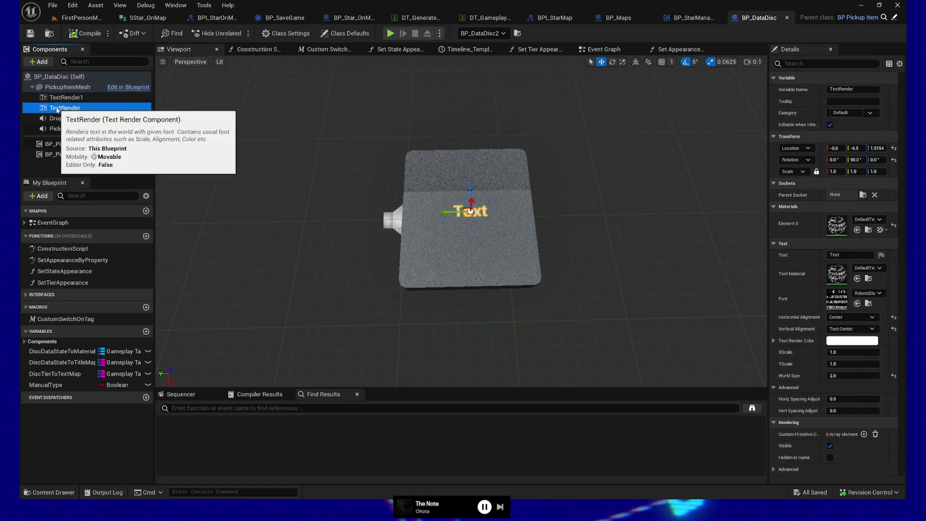
{"action": "left_click", "coordinate": [70, 108]}
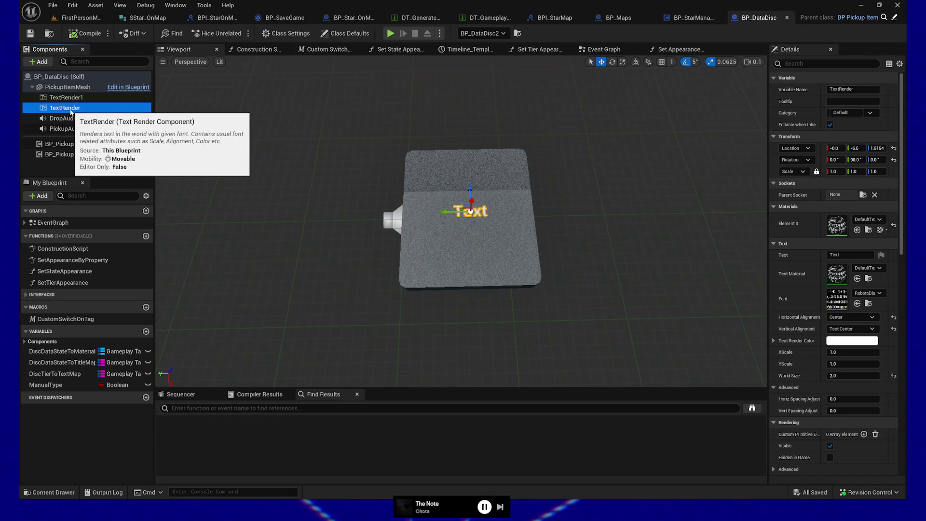
{"action": "left_click", "coordinate": [62, 88]}
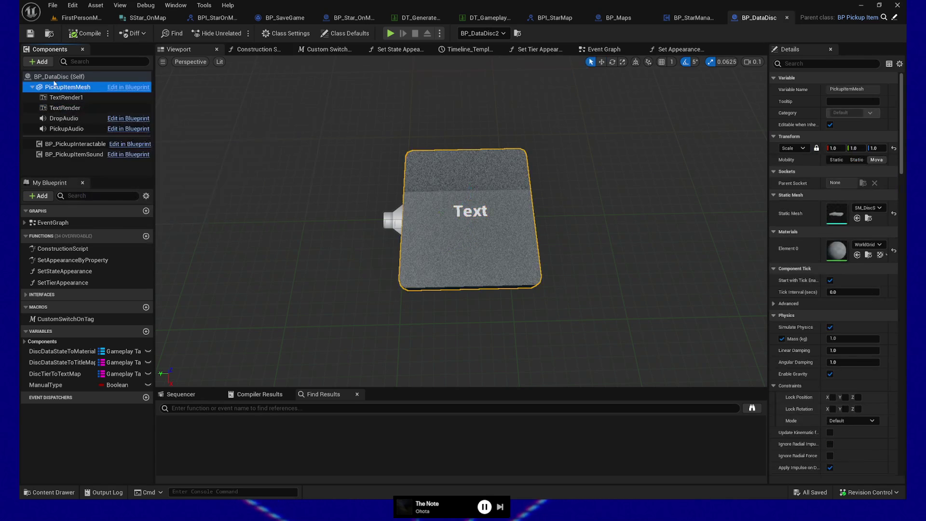
{"action": "left_click", "coordinate": [30, 62]}
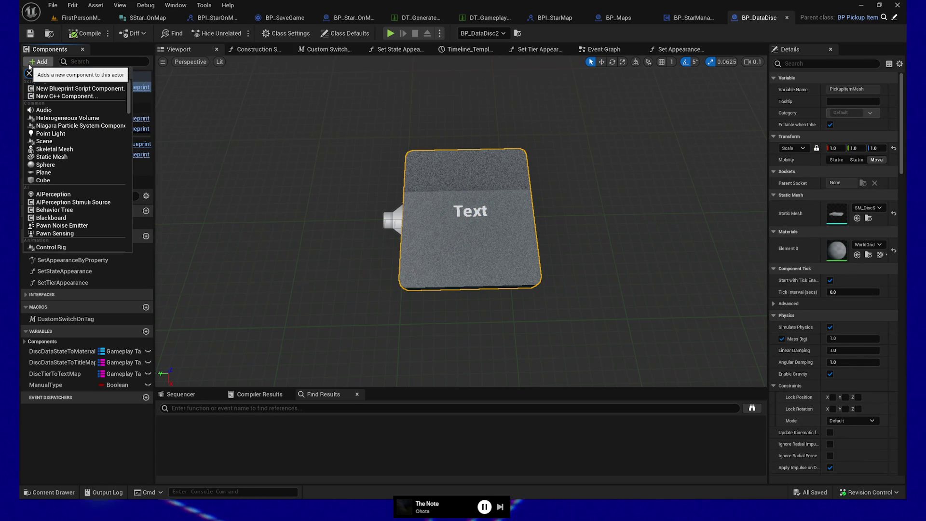
{"action": "type", "text": "static mesh"}
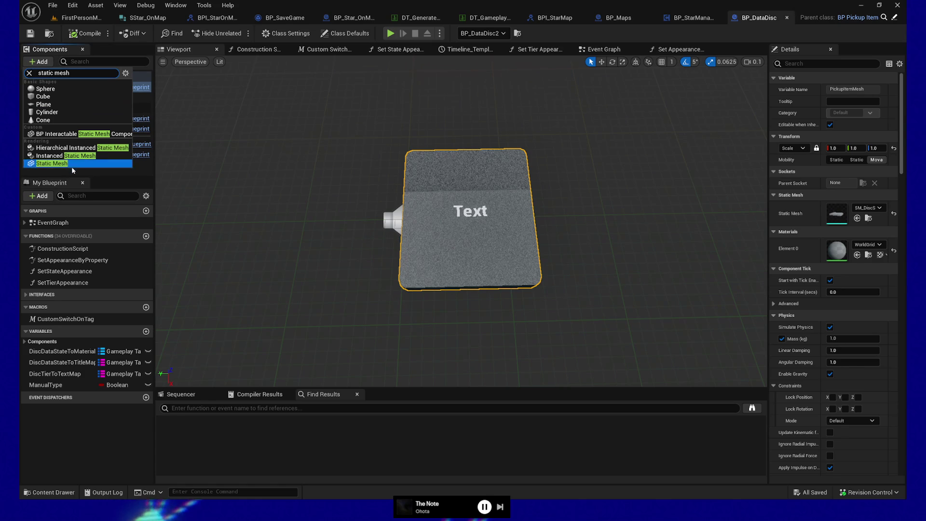
{"action": "left_click", "coordinate": [73, 168]}
{"action": "type", "text": "StarIcon"}
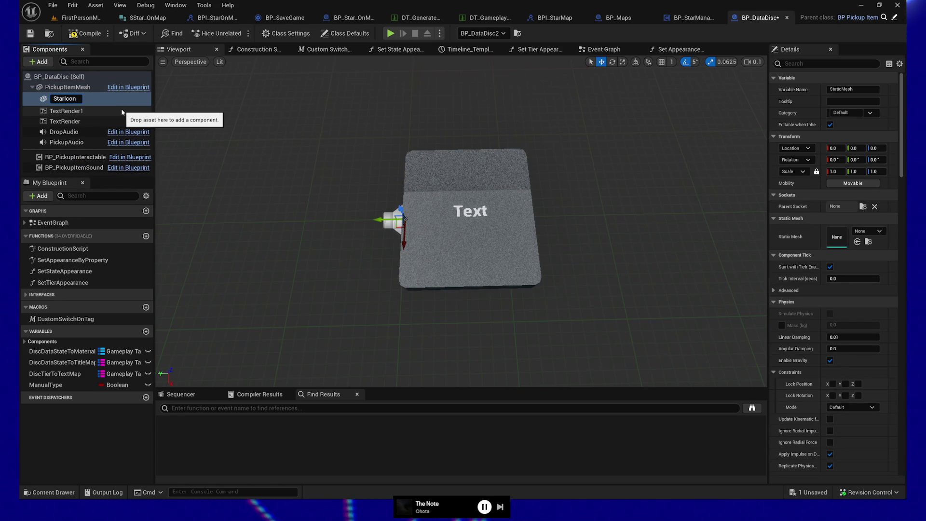
{"action": "key", "text": "Return"}
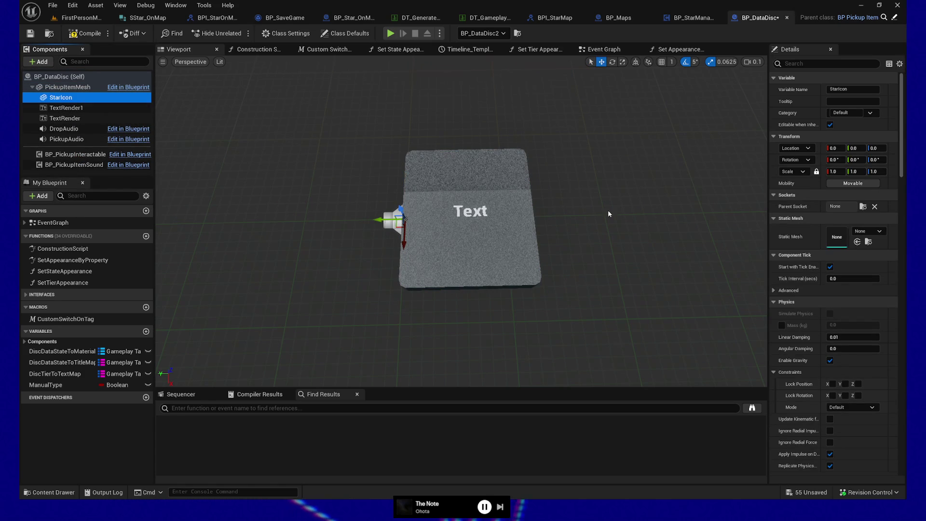
{"action": "left_click_drag", "start_coordinate": [401, 207], "coordinate": [399, 192]}
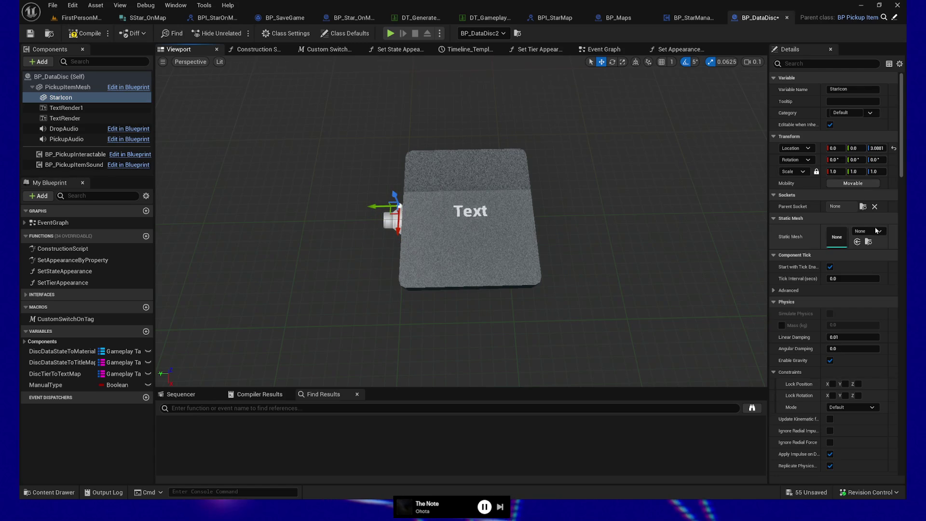
Step: Assign the SM_Star125 mesh to StarIcon, rotate it 90° in Y, and reposition it
{"action": "left_click", "coordinate": [877, 231]}
{"action": "type", "text": "star12"}
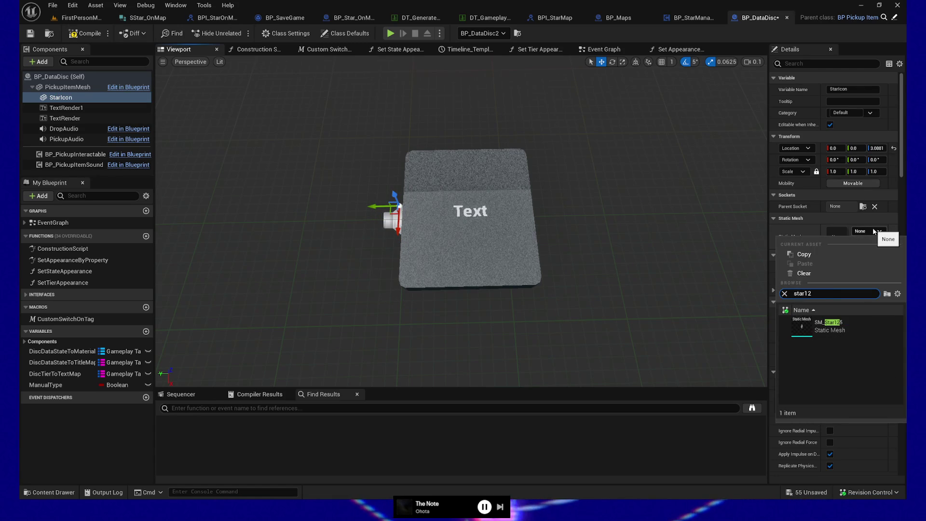
{"action": "left_click", "coordinate": [829, 326]}
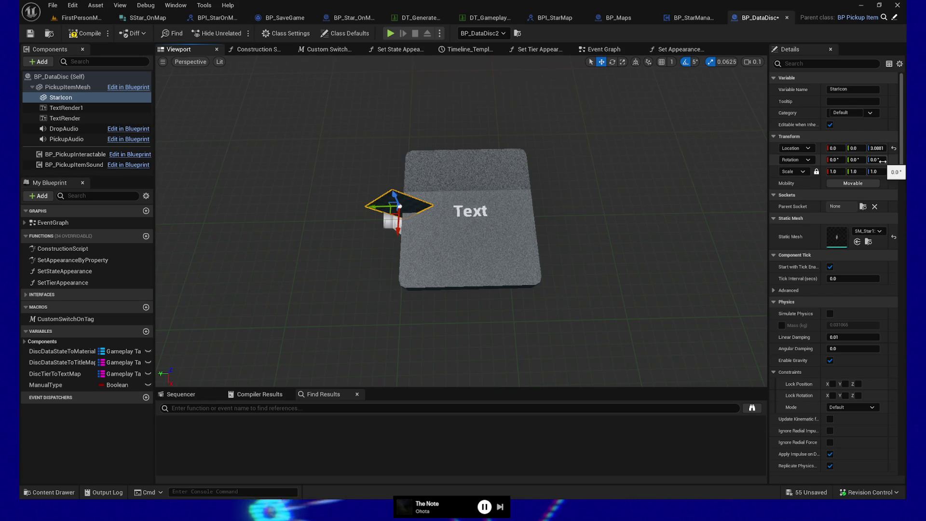
{"action": "left_click", "coordinate": [862, 160]}
{"action": "type", "text": "90"}
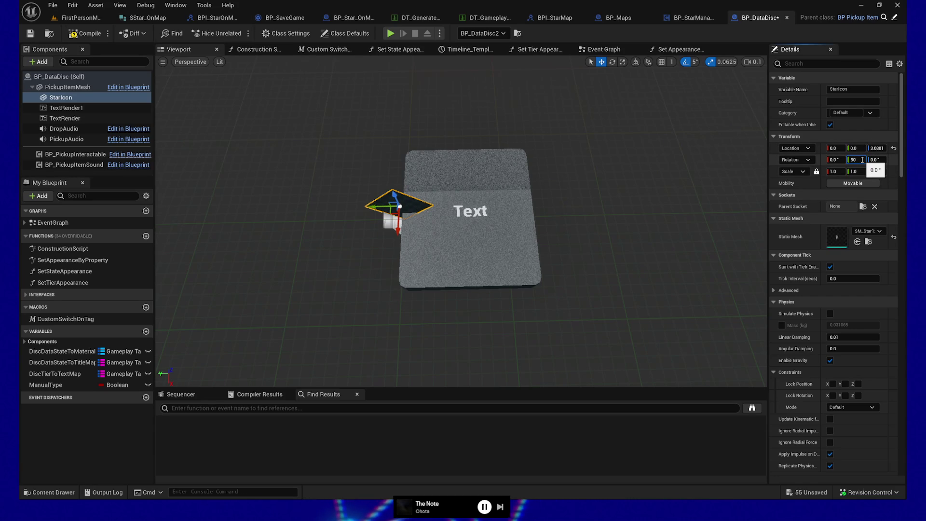
{"action": "key", "text": "Return"}
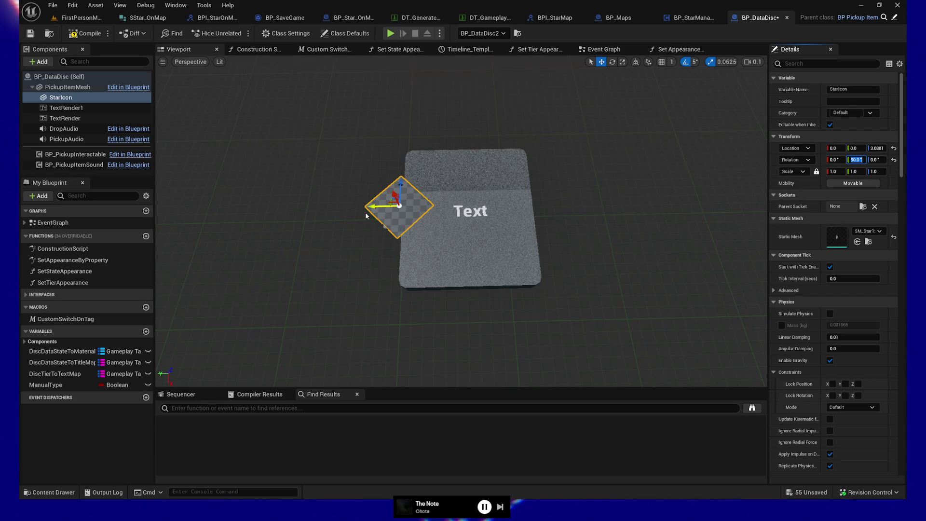
{"action": "mouse_move", "coordinate": [375, 205]}
{"action": "left_mouse_down"}
{"action": "mouse_move", "coordinate": [418, 205]}
{"action": "mouse_move", "coordinate": [442, 157]}
{"action": "mouse_move", "coordinate": [434, 179]}
{"action": "mouse_move", "coordinate": [449, 178]}
{"action": "mouse_move", "coordinate": [400, 193]}
{"action": "mouse_move", "coordinate": [550, 172]}
{"action": "left_mouse_up"}
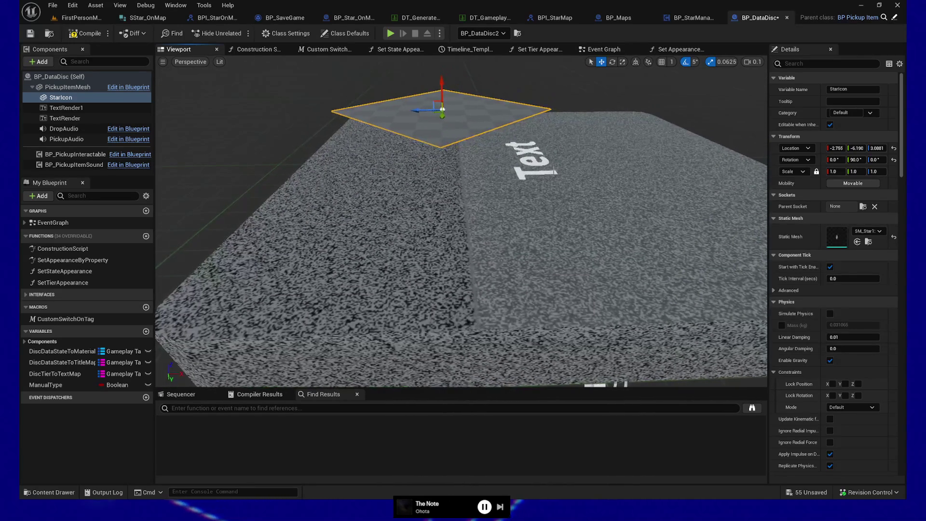
Step: Set StarIcon's Location Z to 1.14, then undo the change
{"action": "left_click", "coordinate": [543, 172]}
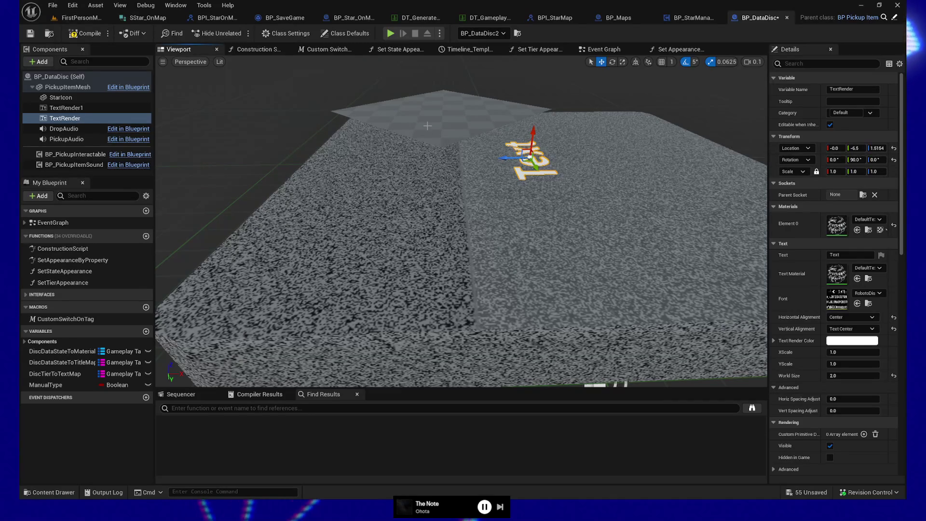
{"action": "left_click", "coordinate": [61, 97]}
{"action": "left_click", "coordinate": [876, 148]}
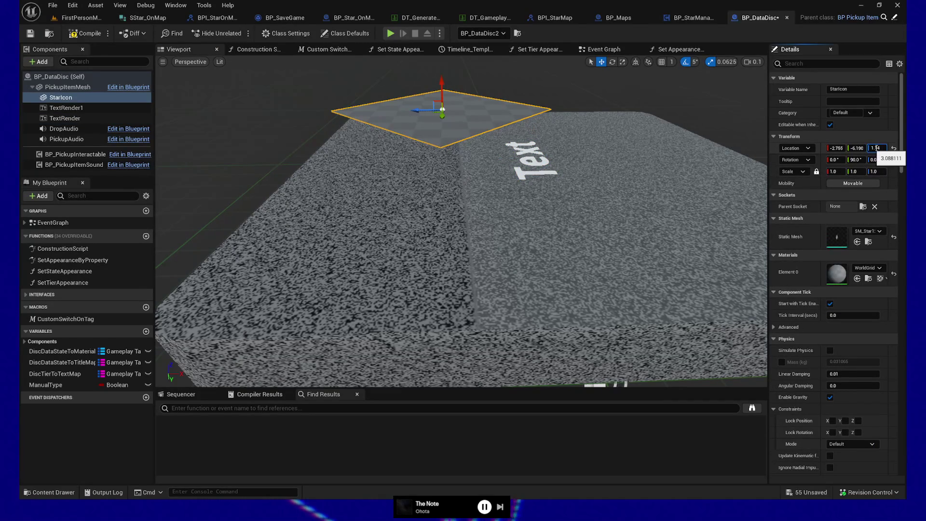
{"action": "key", "text": "Return"}
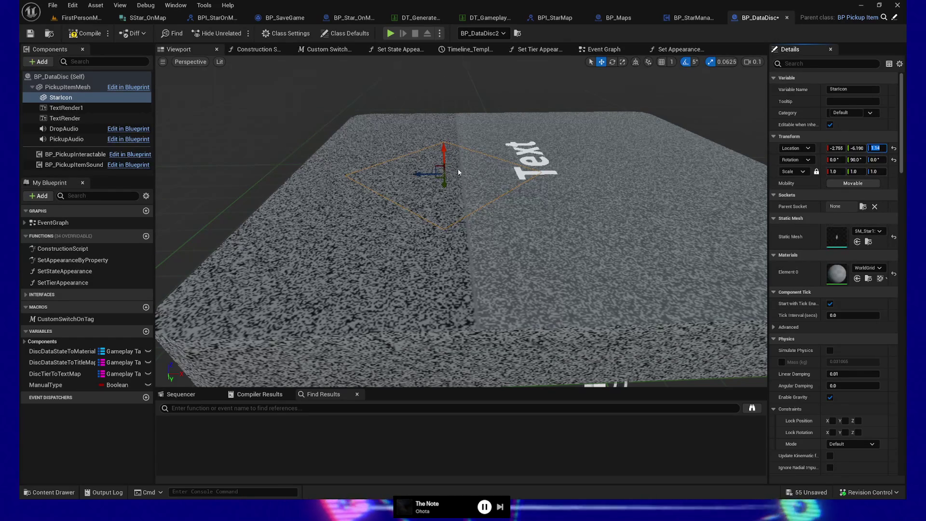
{"action": "key", "text": "q"}
{"action": "left_click", "coordinate": [539, 165]}
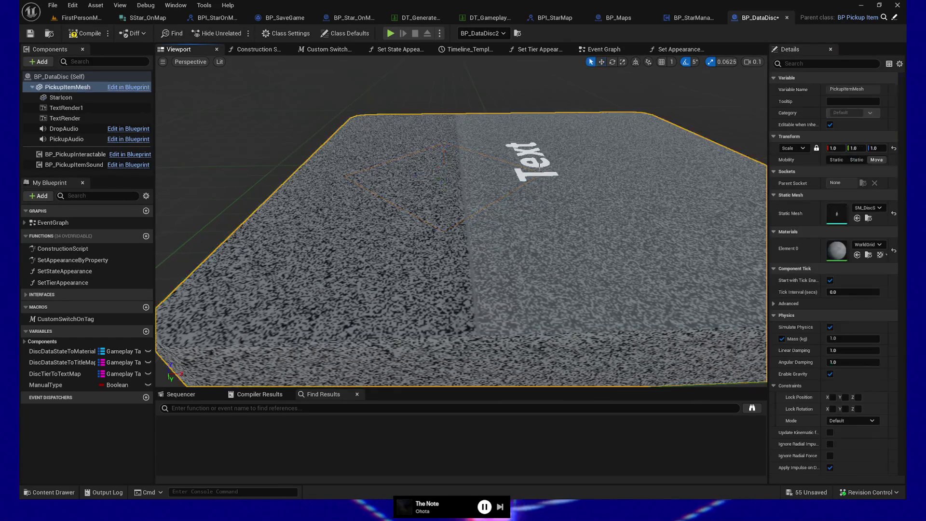
{"action": "mouse_move", "coordinate": [539, 165]}
{"action": "left_mouse_down"}
{"action": "mouse_move", "coordinate": [531, 193]}
{"action": "mouse_move", "coordinate": [535, 159]}
{"action": "mouse_move", "coordinate": [540, 169]}
{"action": "left_mouse_up"}
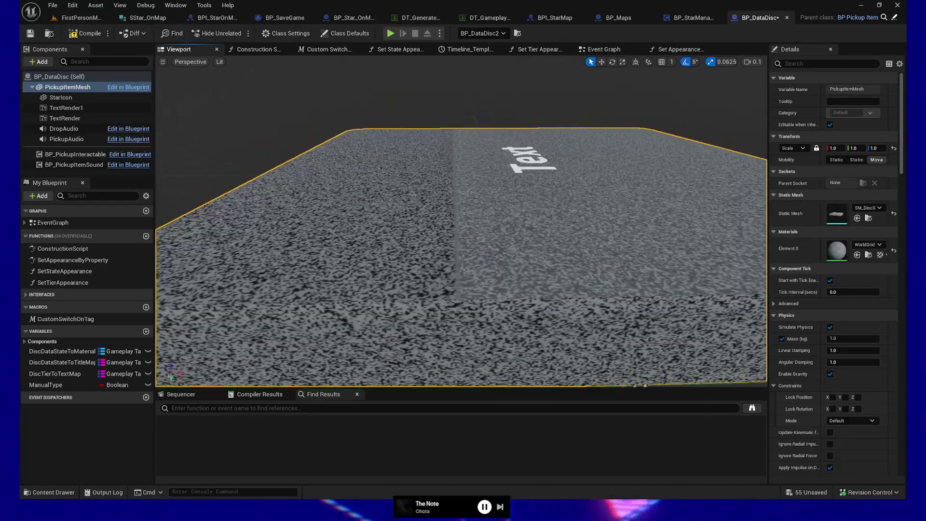
{"action": "key", "text": "ctrl+z"}
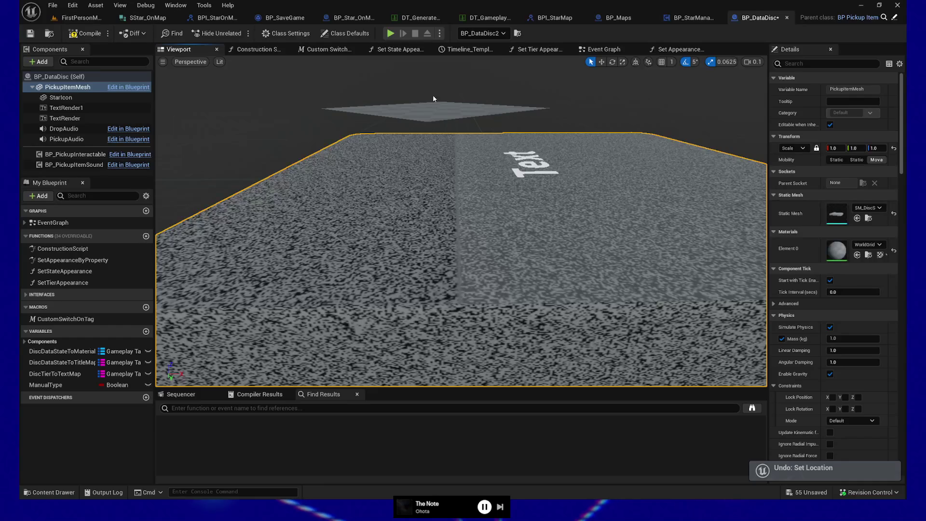
Step: Refocus on StarIcon and drag it down to about 1.52, onto the disc's top surface
{"action": "left_click", "coordinate": [434, 108]}
{"action": "key", "text": "w"}
{"action": "left_click", "coordinate": [529, 162]}
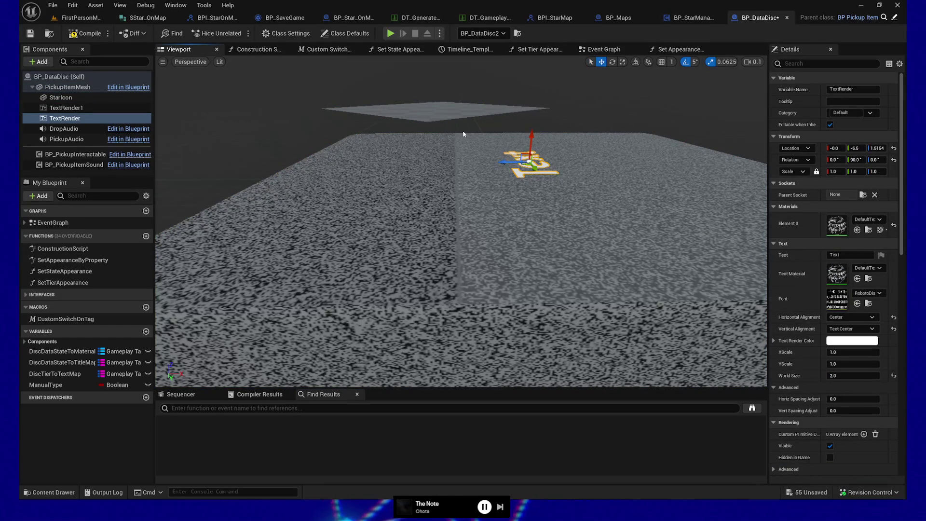
{"action": "key", "text": "f"}
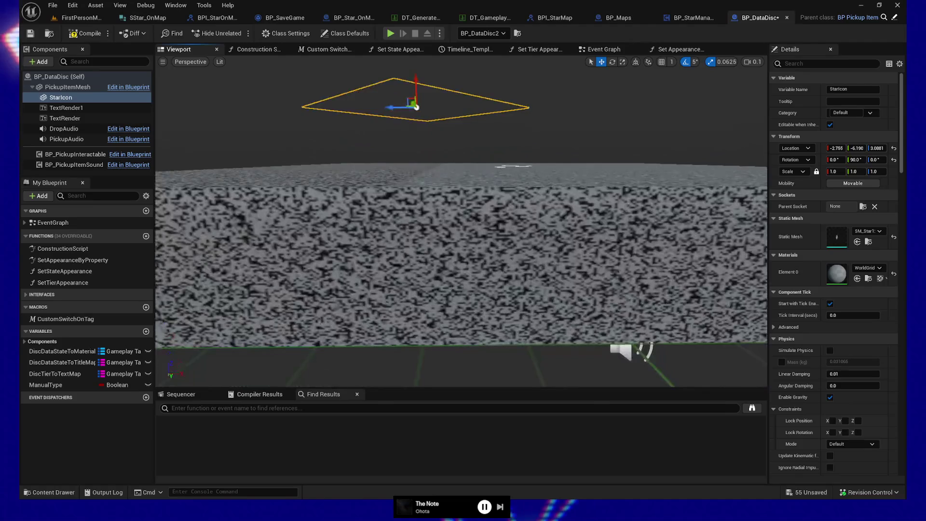
{"action": "left_click_drag", "start_coordinate": [427, 103], "coordinate": [432, 164]}
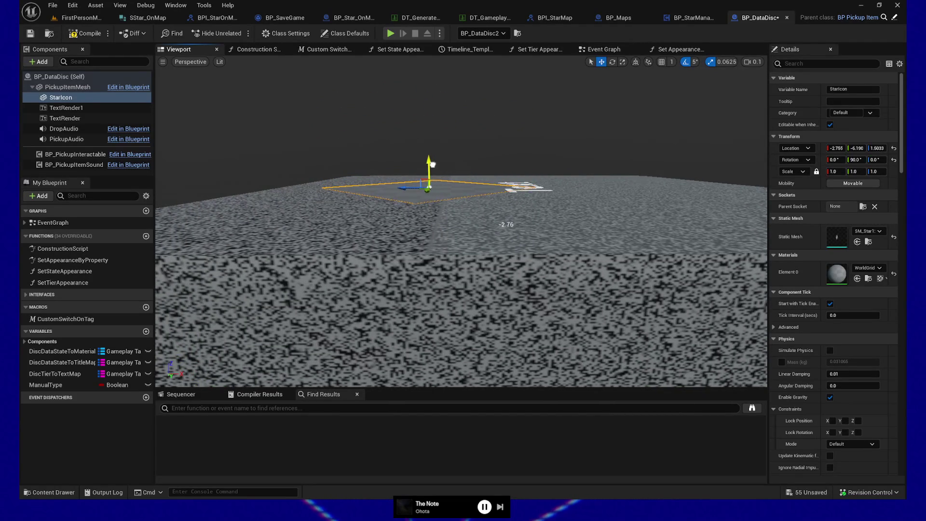
{"action": "left_click", "coordinate": [877, 269]}
{"action": "type", "text": "star"}
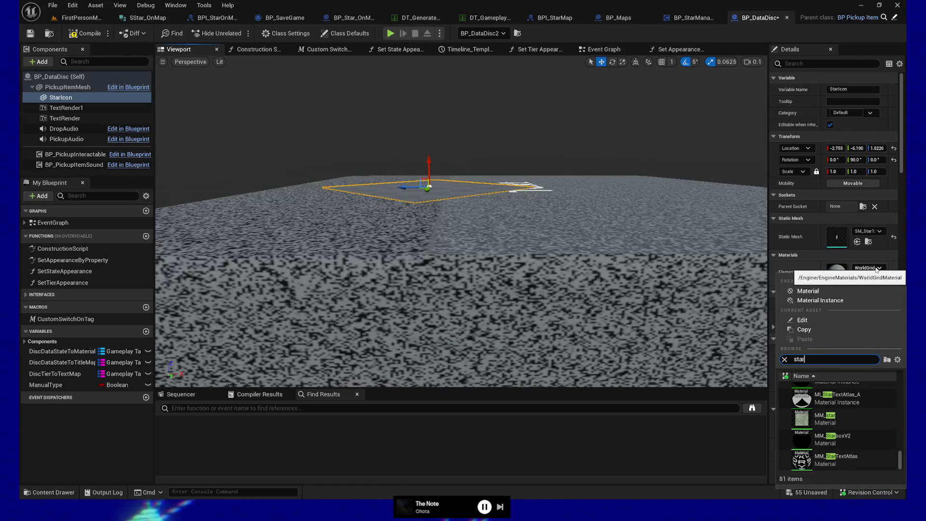
{"action": "key", "text": "BackSpace"}
{"action": "key", "text": "BackSpace"}
{"action": "key", "text": "BackSpace"}
{"action": "type", "text": "t"}
{"action": "key", "text": "BackSpace"}
{"action": "type", "text": "pixell"}
{"action": "key", "text": "BackSpace"}
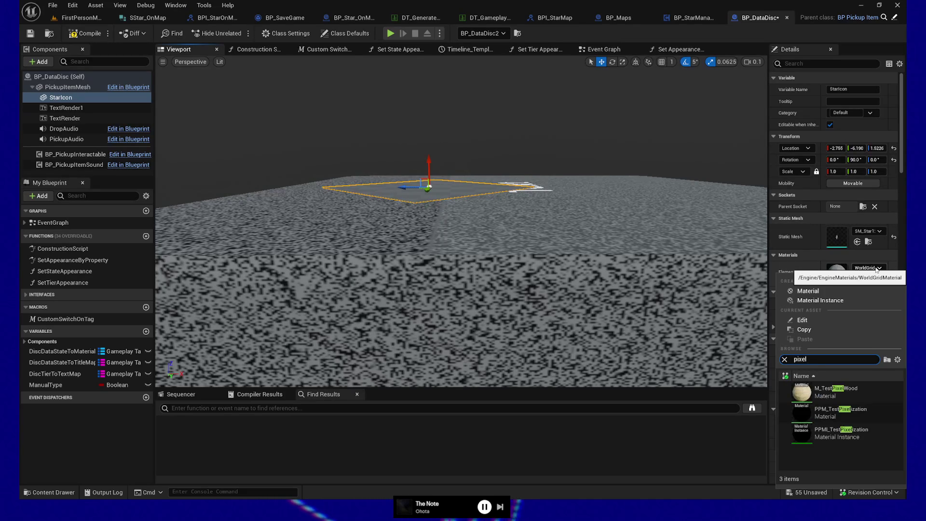
{"action": "key", "text": "ctrl+a"}
{"action": "key", "text": "BackSpace"}
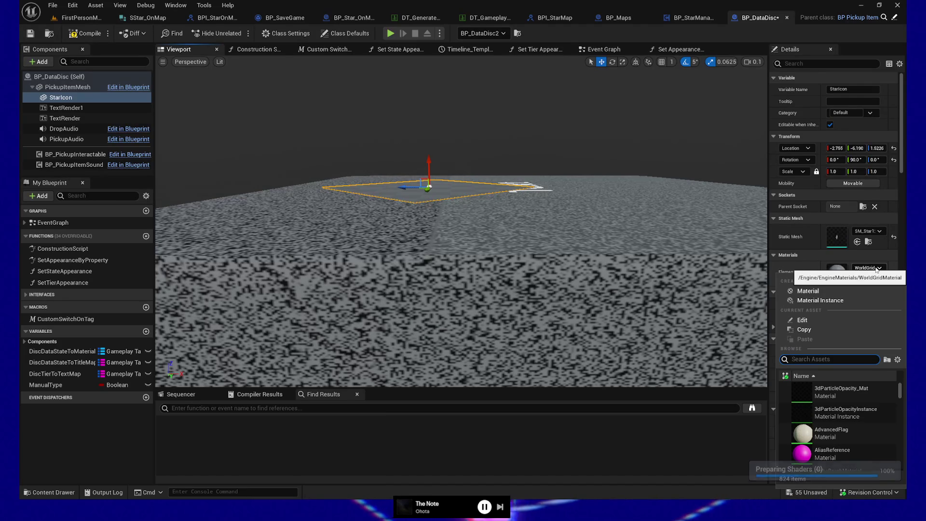
{"action": "type", "text": "tiny"}
{"action": "key", "text": "BackSpace"}
{"action": "key", "text": "BackSpace"}
{"action": "key", "text": "BackSpace"}
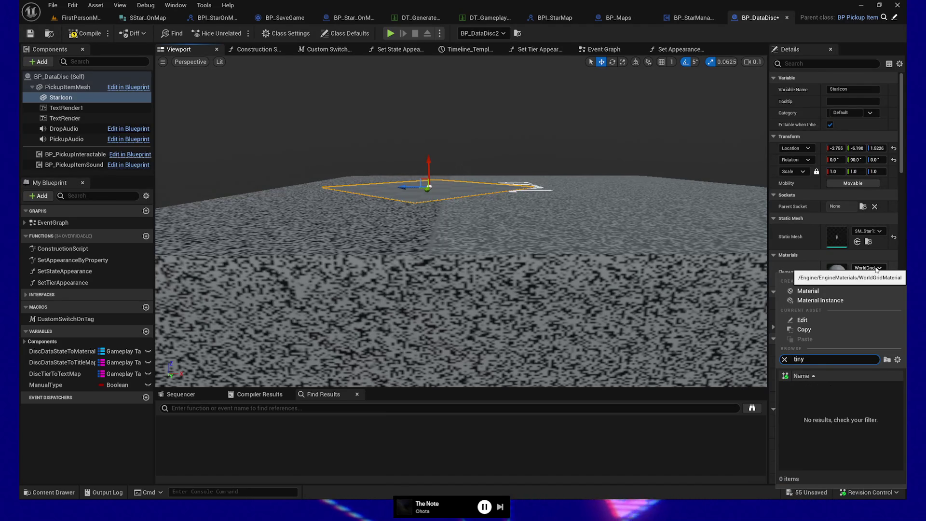
{"action": "type", "text": "T"}
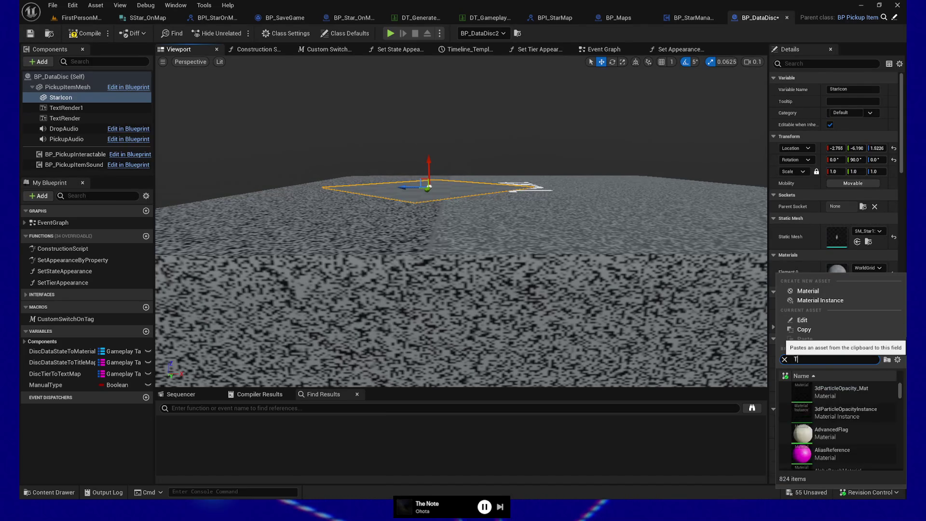
{"action": "type", "text": "_star"}
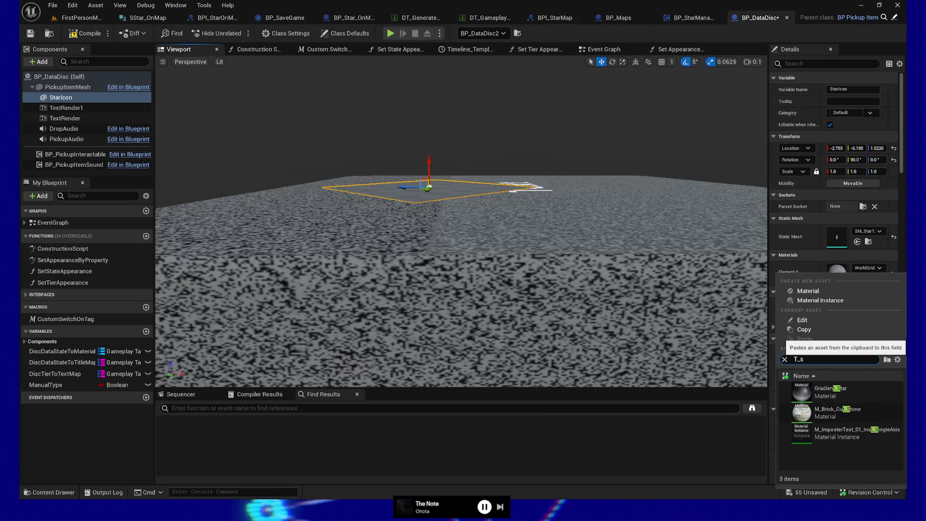
{"action": "key", "text": "Escape"}
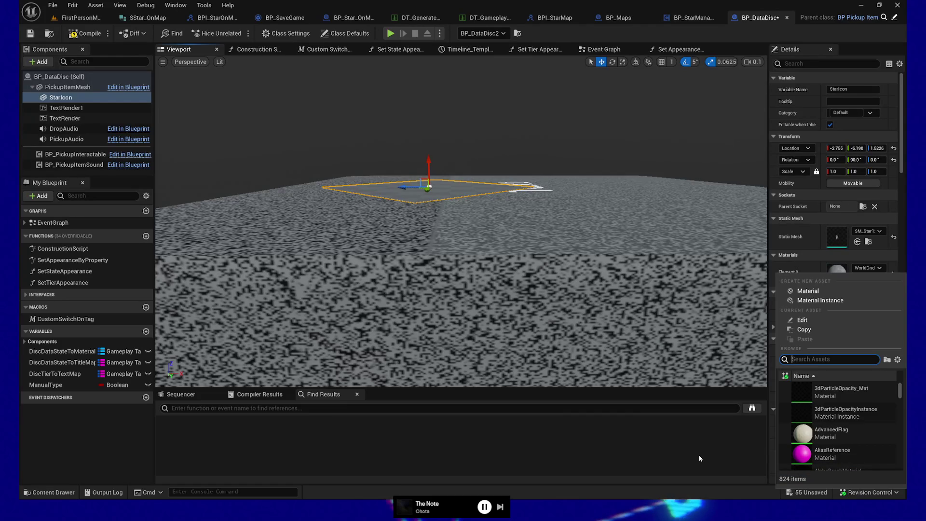
{"action": "key", "text": "Escape"}
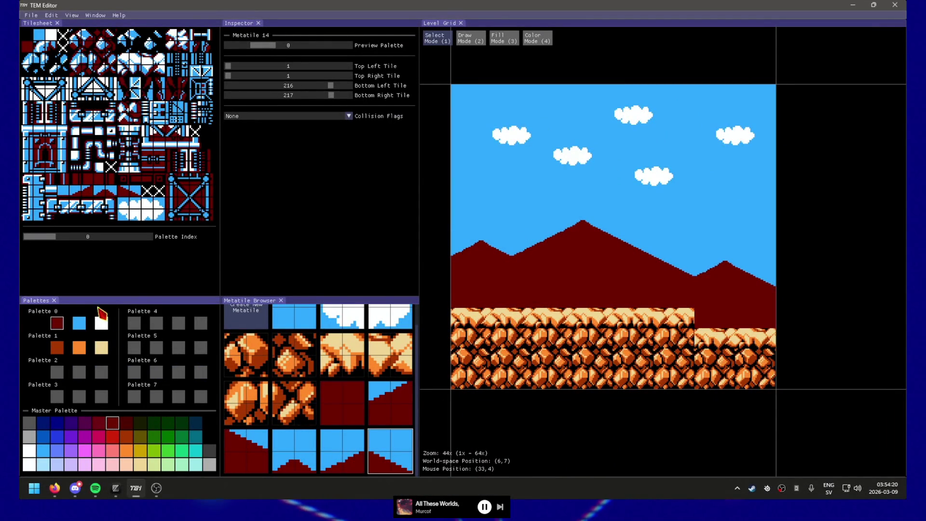
Step: Try a dark blue sky, restore light blue, and repaint a stray patch with the dark-red mountain tile
{"action": "left_click", "coordinate": [79, 324]}
{"action": "left_click", "coordinate": [43, 436]}
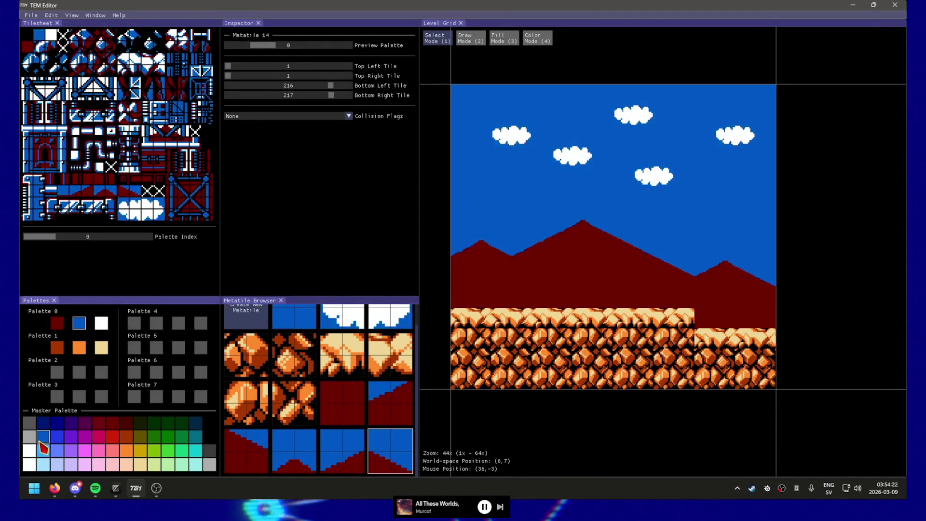
{"action": "left_click", "coordinate": [41, 454]}
{"action": "left_click", "coordinate": [57, 323]}
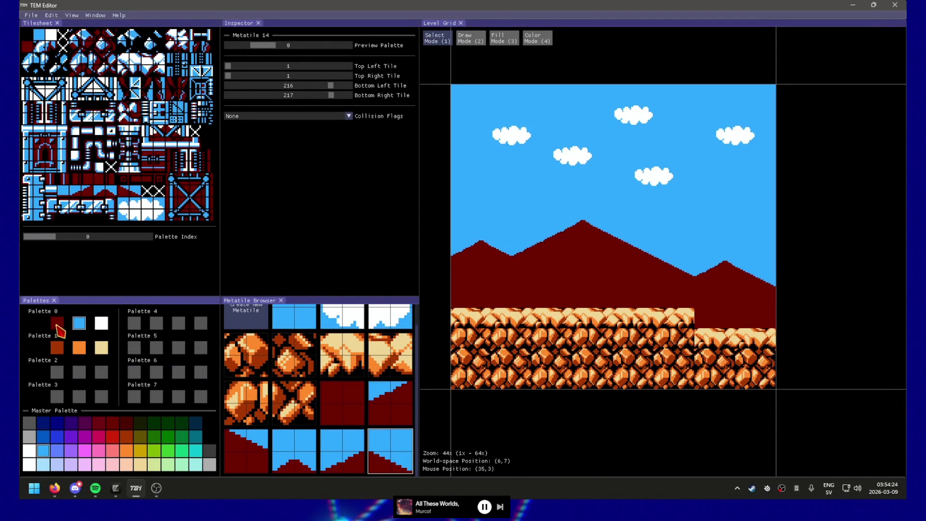
{"action": "left_click", "coordinate": [322, 389]}
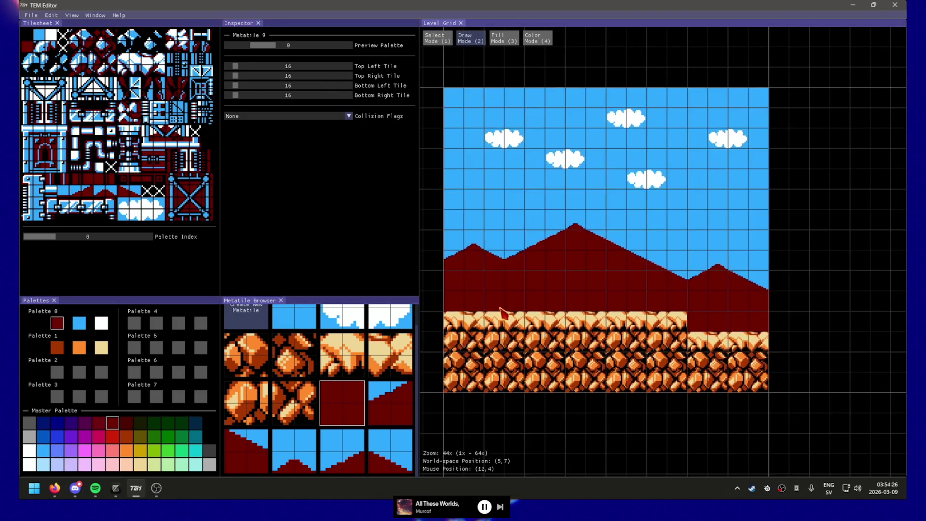
{"action": "scroll", "coordinate": [315, 400], "scroll_direction": "up", "scroll_amount": 1}
{"action": "left_click", "coordinate": [295, 330]}
{"action": "mouse_move", "coordinate": [555, 280]}
{"action": "left_mouse_down"}
{"action": "mouse_move", "coordinate": [585, 285]}
{"action": "mouse_move", "coordinate": [582, 303]}
{"action": "mouse_move", "coordinate": [595, 301]}
{"action": "mouse_move", "coordinate": [572, 287]}
{"action": "mouse_move", "coordinate": [593, 296]}
{"action": "mouse_move", "coordinate": [554, 302]}
{"action": "left_mouse_up"}
{"action": "scroll", "coordinate": [365, 414], "scroll_direction": "down", "scroll_amount": 1}
{"action": "left_click", "coordinate": [358, 402]}
Step: Paint rock metatiles 3–7 to build a raised two-tile ledge left of centre
{"action": "left_click", "coordinate": [347, 357]}
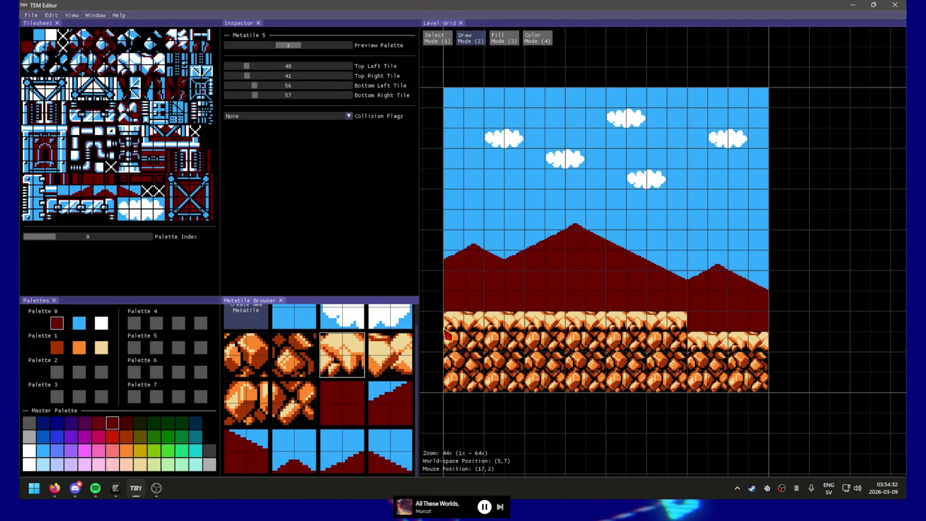
{"action": "left_click", "coordinate": [389, 351]}
{"action": "left_click", "coordinate": [545, 302]}
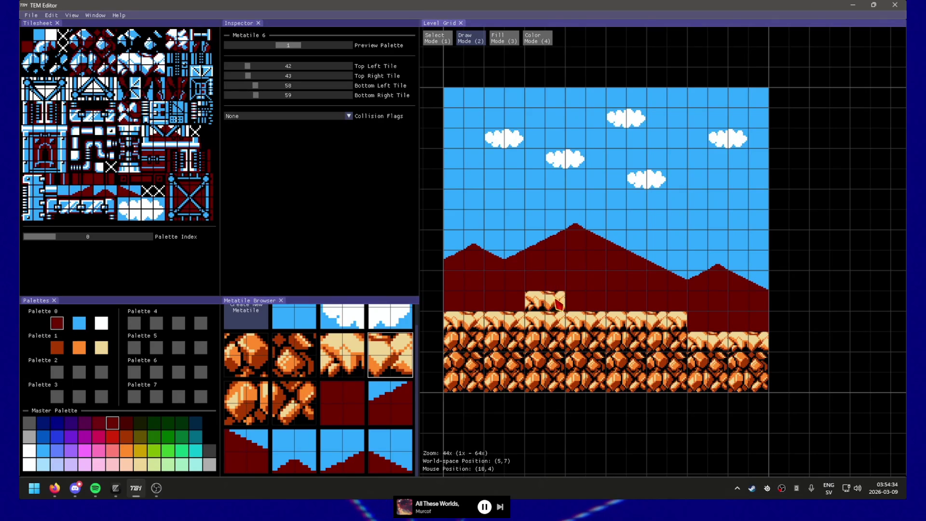
{"action": "left_click", "coordinate": [343, 354]}
{"action": "left_click", "coordinate": [575, 302]}
{"action": "scroll", "coordinate": [254, 378], "scroll_direction": "up", "scroll_amount": 1}
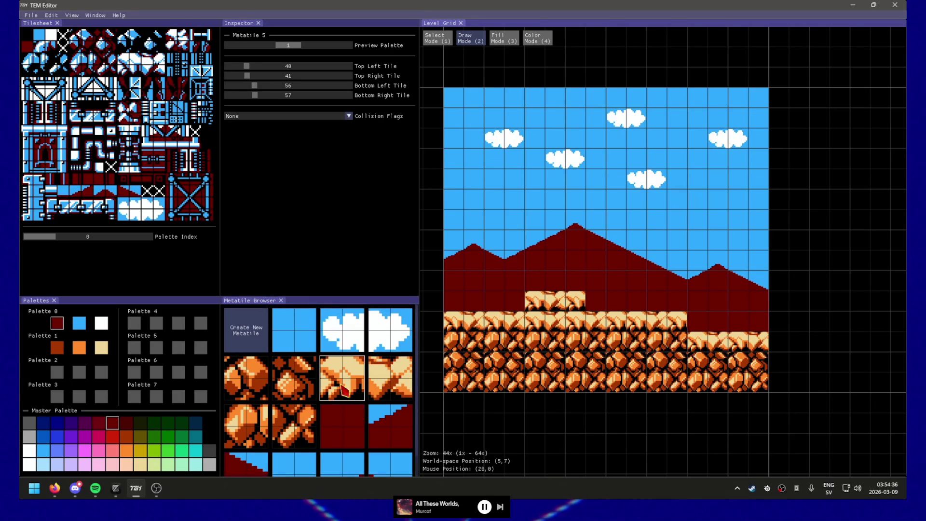
{"action": "left_click", "coordinate": [255, 378]}
{"action": "left_click", "coordinate": [549, 324]}
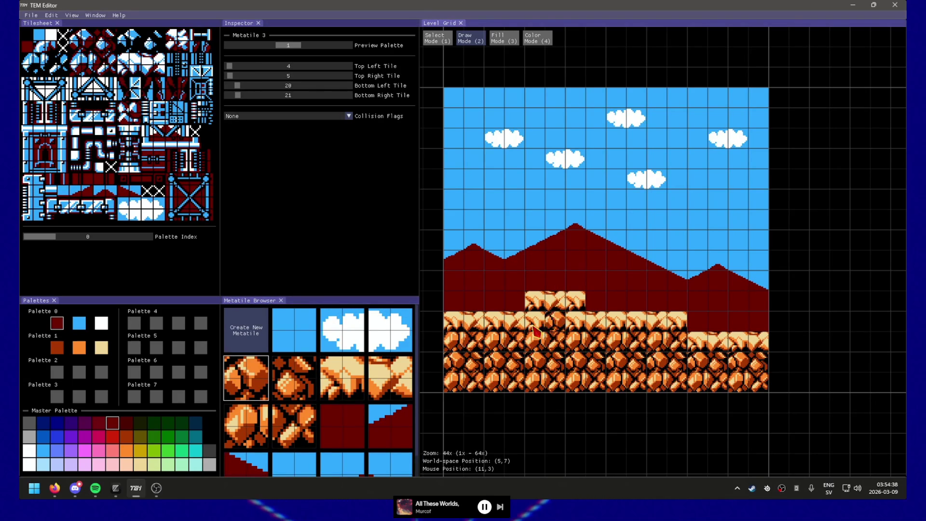
{"action": "left_click", "coordinate": [260, 434]}
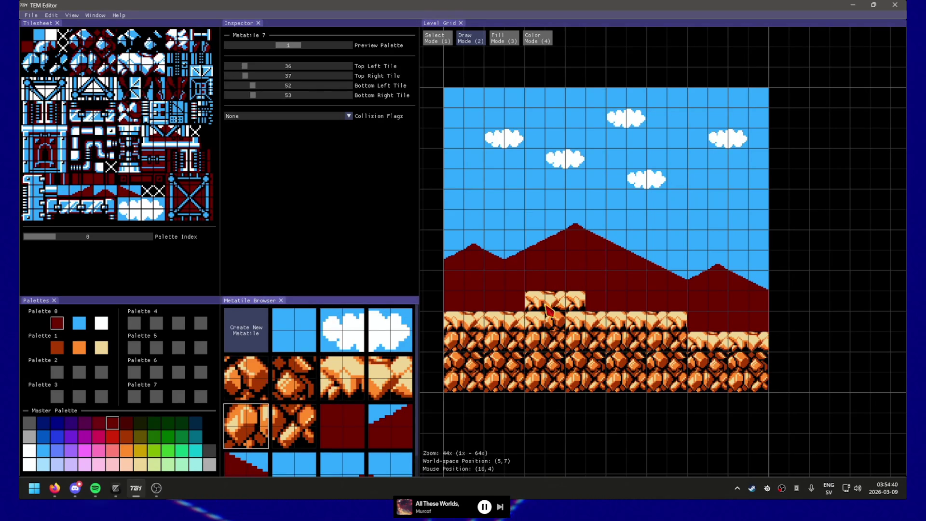
{"action": "left_click", "coordinate": [575, 322]}
{"action": "left_click", "coordinate": [246, 377]}
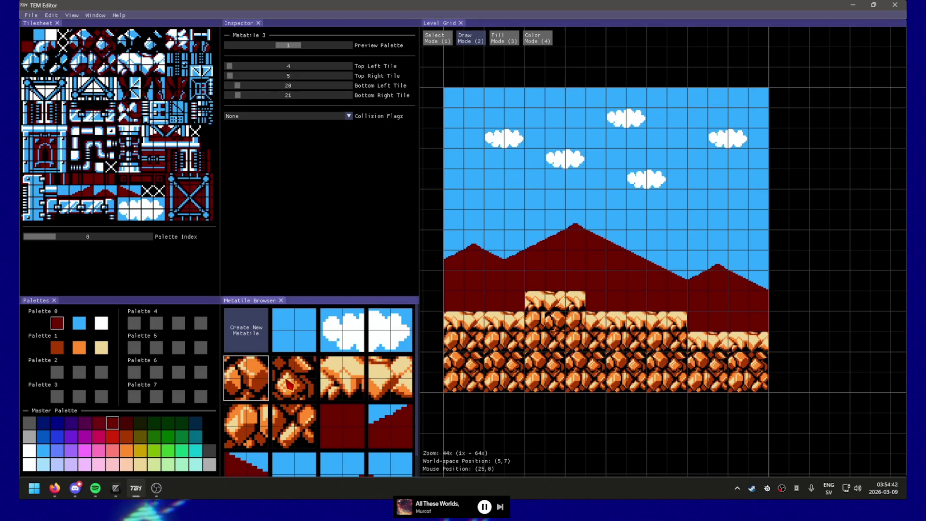
{"action": "left_click", "coordinate": [550, 328]}
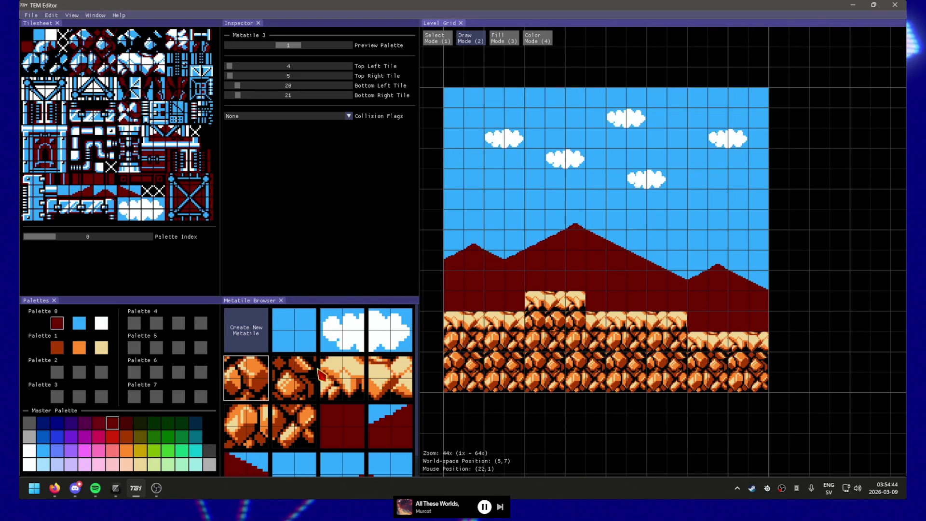
{"action": "left_click", "coordinate": [294, 378]}
{"action": "left_click", "coordinate": [657, 253]}
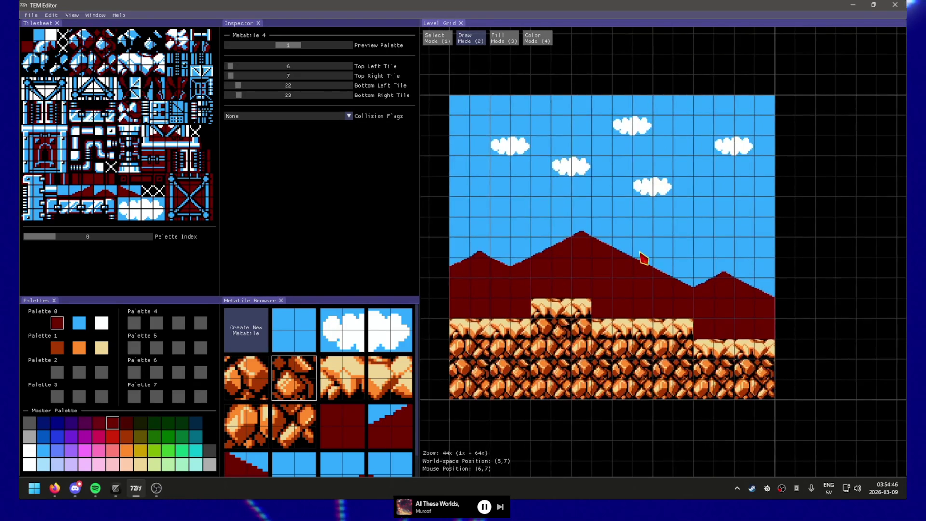
Step: Hide the level grid and change palette 0's first colour to blue, turning the mountains blue
{"action": "key", "text": "g"}
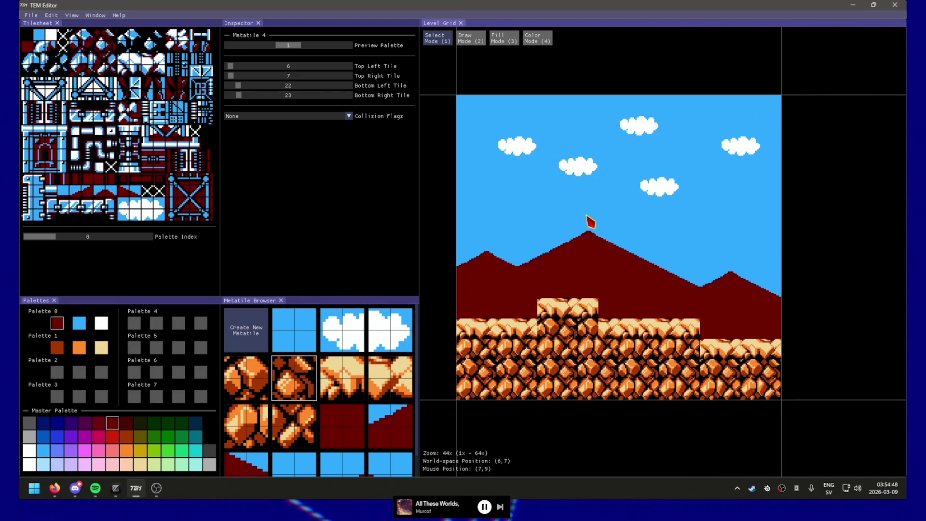
{"action": "left_click", "coordinate": [98, 437]}
{"action": "left_click", "coordinate": [44, 449]}
{"action": "left_click", "coordinate": [43, 437]}
{"action": "left_click", "coordinate": [57, 451]}
{"action": "left_click", "coordinate": [195, 437]}
{"action": "left_click", "coordinate": [196, 451]}
{"action": "left_click", "coordinate": [196, 436]}
{"action": "left_click", "coordinate": [44, 437]}
{"action": "left_click", "coordinate": [43, 450]}
{"action": "left_click", "coordinate": [43, 437]}
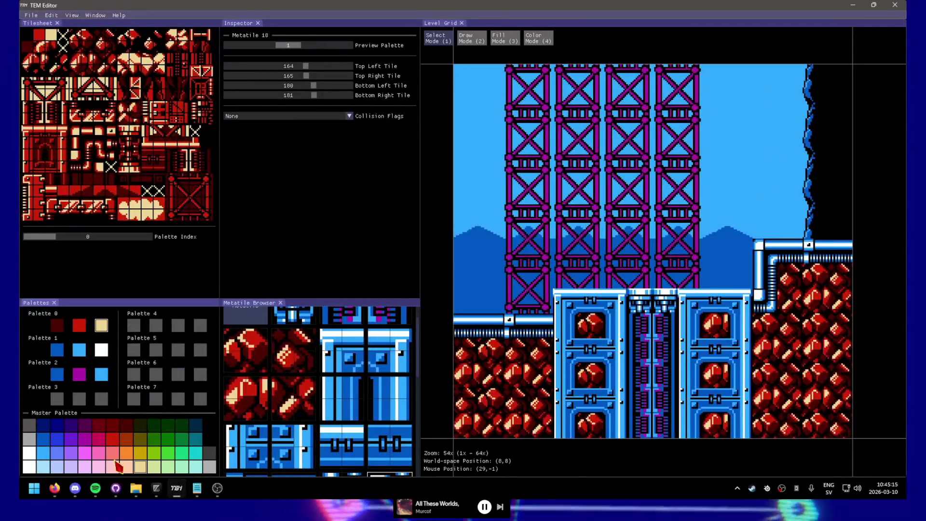
Step: Make palette 0's third colour salmon pink, palette 2's third maroon, and palette 1's second orange
{"action": "left_click", "coordinate": [113, 453]}
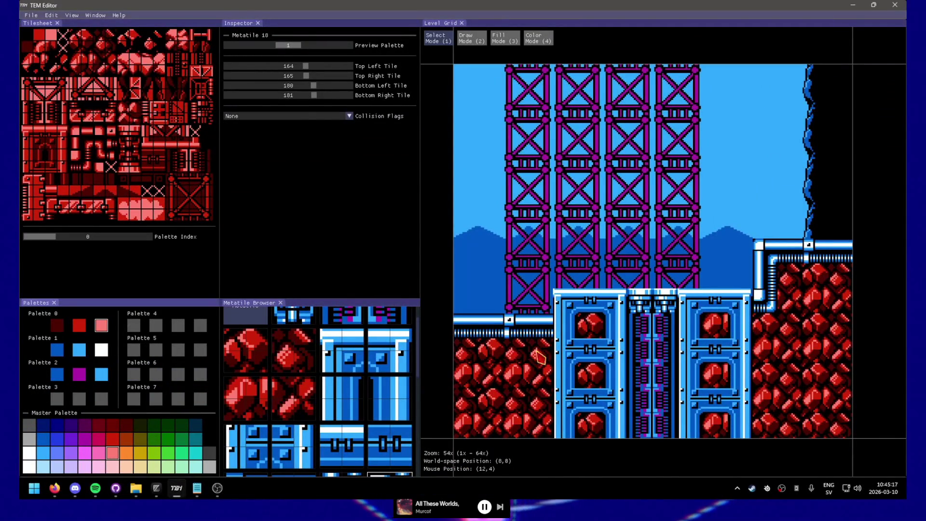
{"action": "left_click", "coordinate": [81, 353]}
{"action": "left_click", "coordinate": [101, 427]}
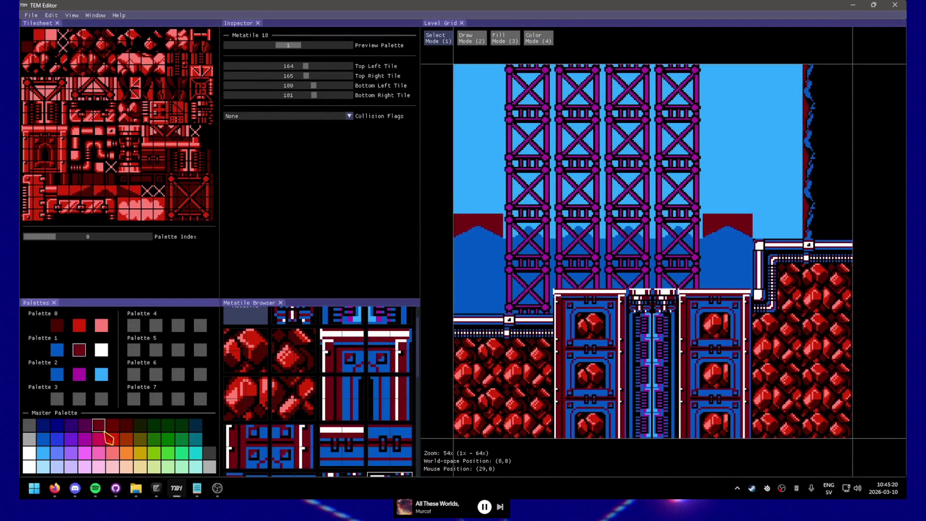
{"action": "left_click", "coordinate": [101, 375]}
{"action": "left_click", "coordinate": [98, 425]}
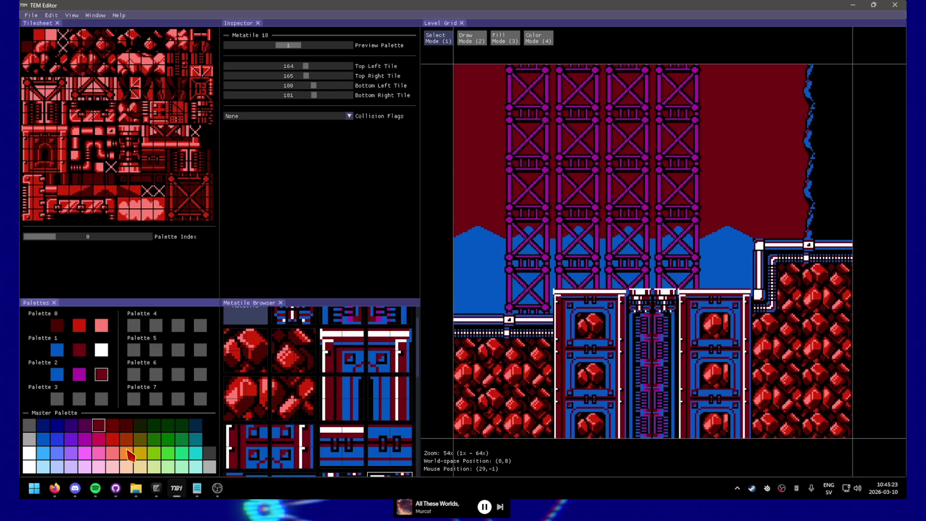
{"action": "left_click", "coordinate": [126, 453]}
{"action": "left_click", "coordinate": [79, 350]}
{"action": "left_click", "coordinate": [126, 452]}
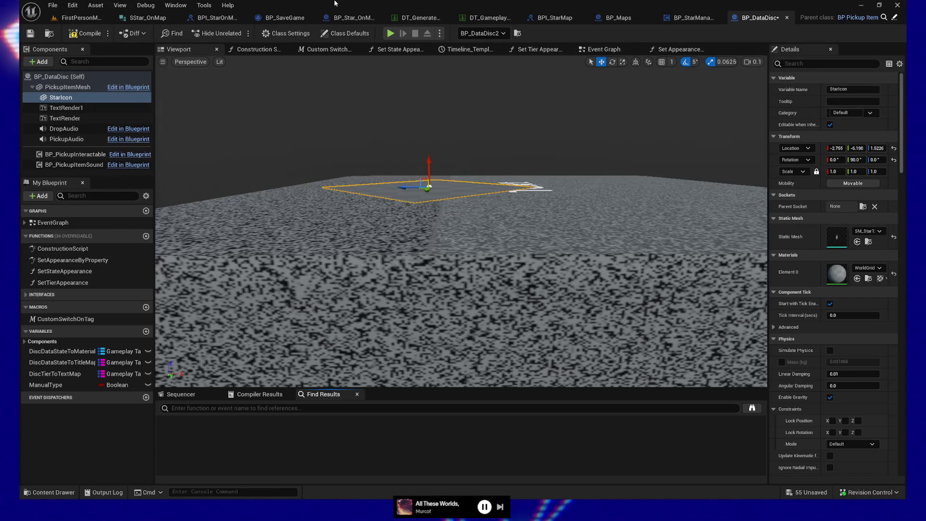
Step: Play FirstPersonMap from a floor spot near the pneumatic stations and interact with a highlighted item
{"action": "left_click", "coordinate": [80, 18]}
{"action": "left_click_drag", "start_coordinate": [483, 210], "coordinate": [414, 211]}
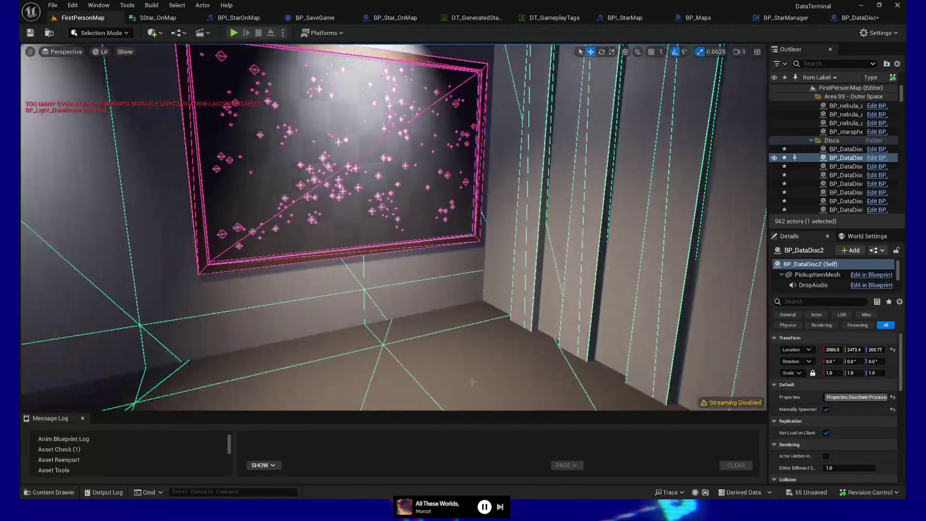
{"action": "right_click", "coordinate": [405, 404]}
{"action": "left_click", "coordinate": [428, 393]}
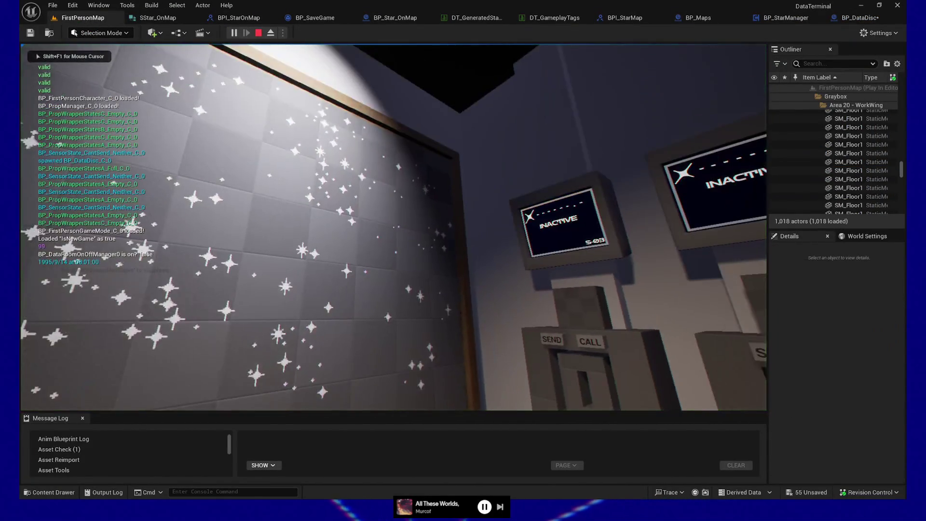
{"action": "mouse_move", "coordinate": [394, 227]}
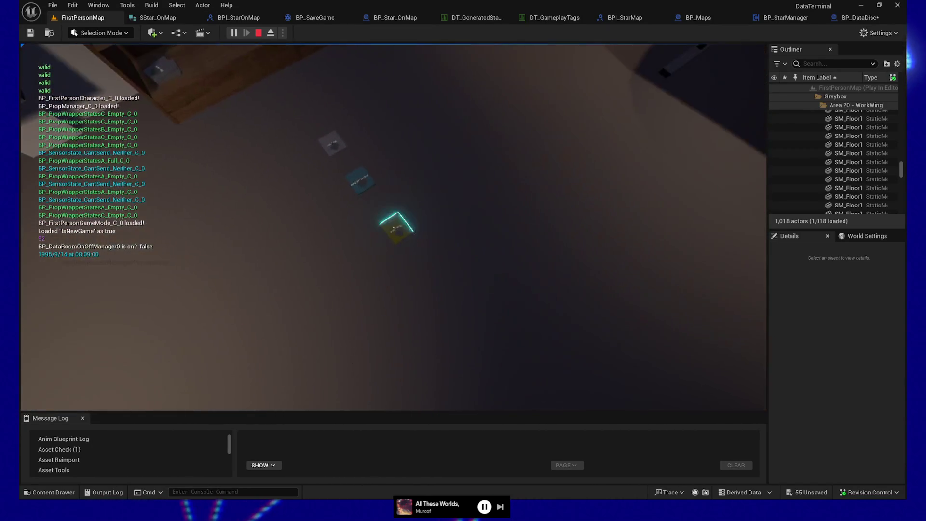
{"action": "left_click", "coordinate": [393, 226]}
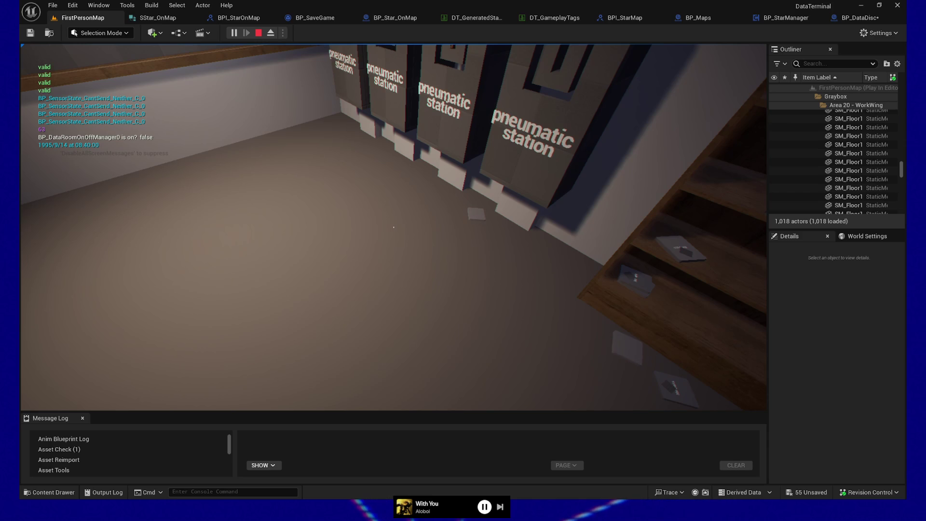
Step: Walk past the scattered floor papers and along the paper shelves toward the desk
{"action": "key", "text": "w"}
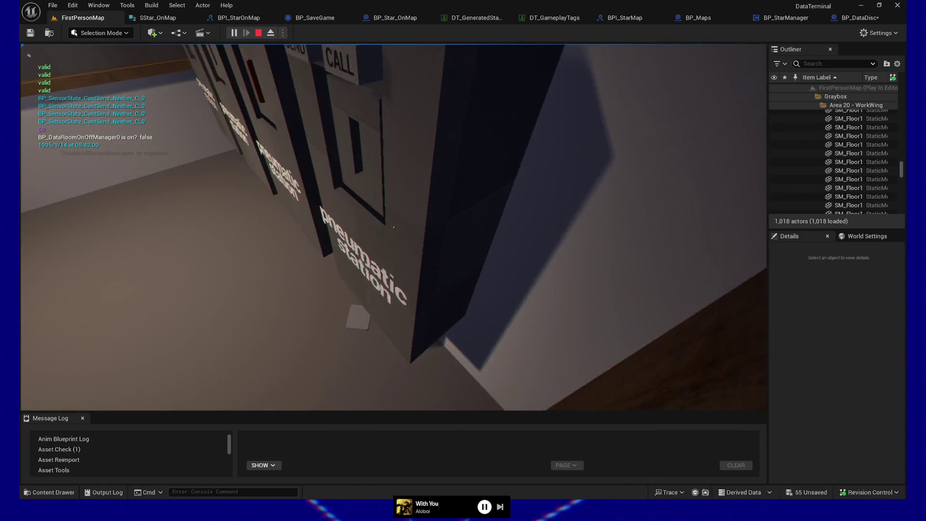
{"action": "key", "text": "w"}
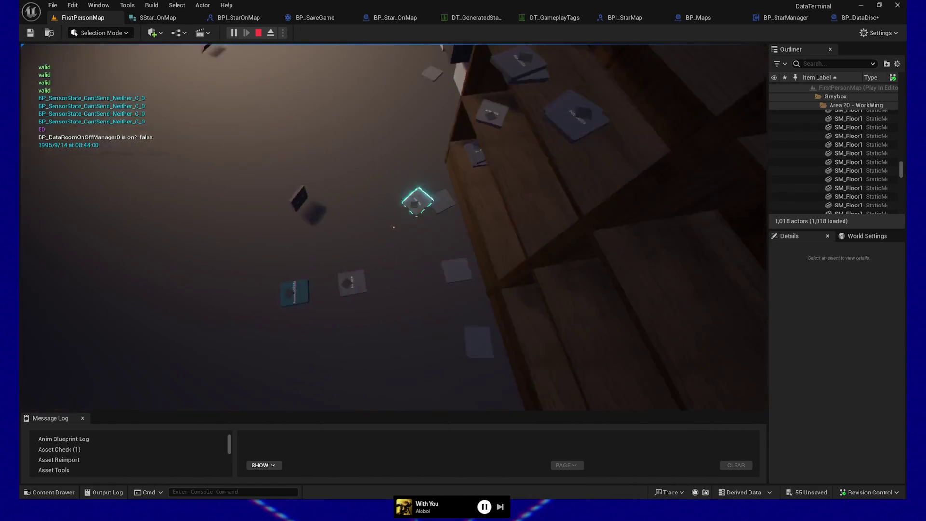
{"action": "key", "text": "w"}
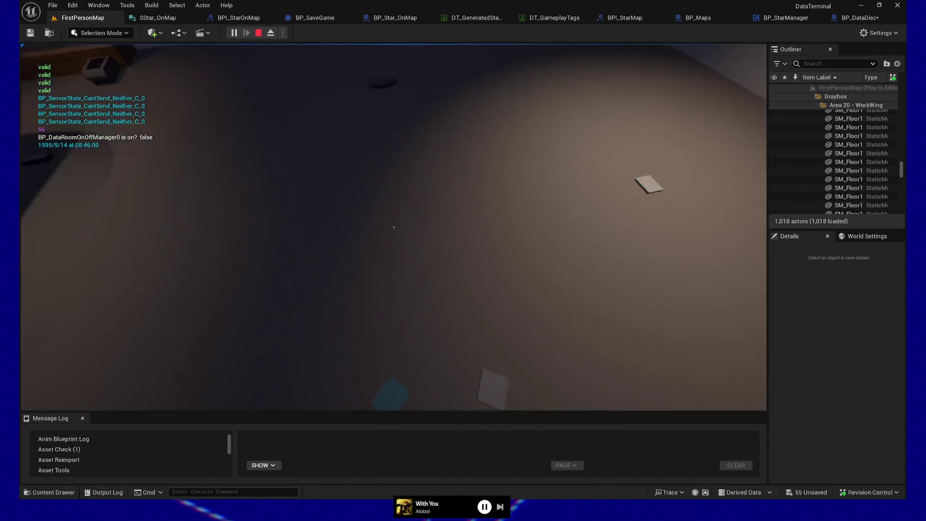
{"action": "key", "text": "w"}
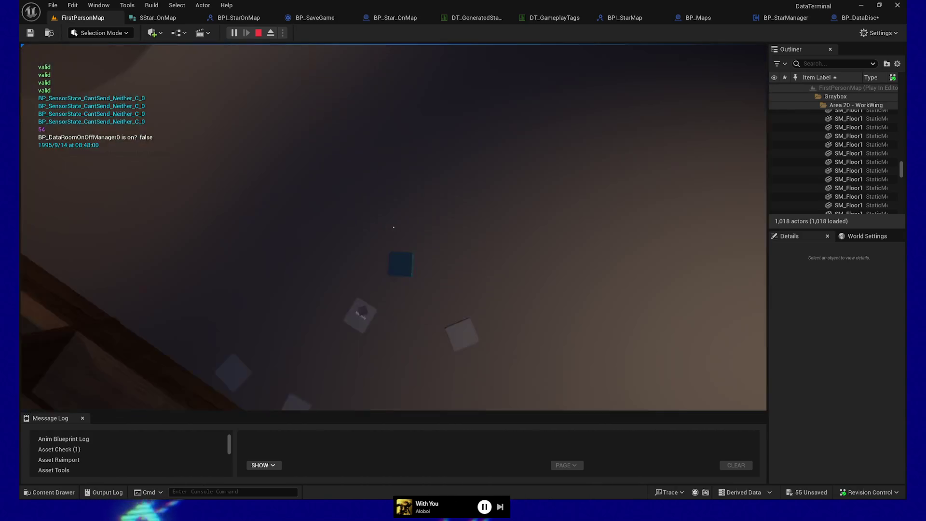
{"action": "key", "text": "w"}
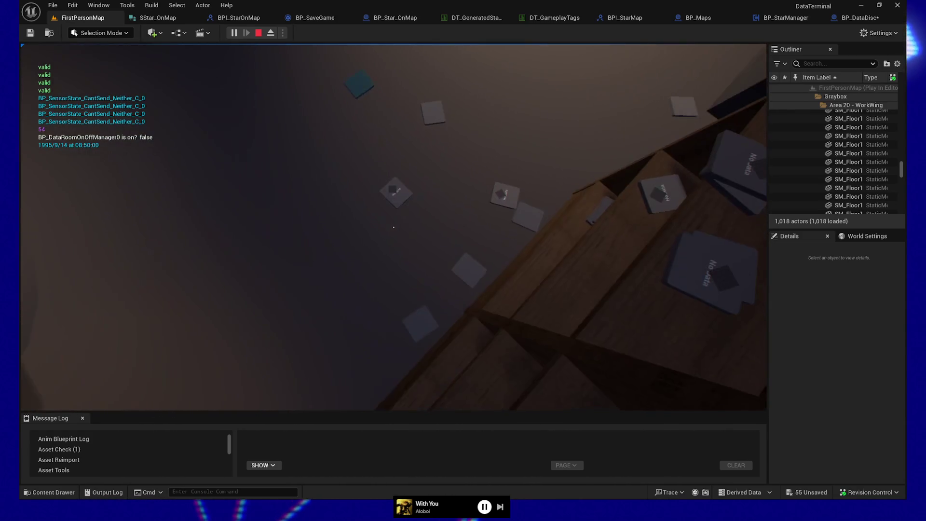
{"action": "key", "text": "w"}
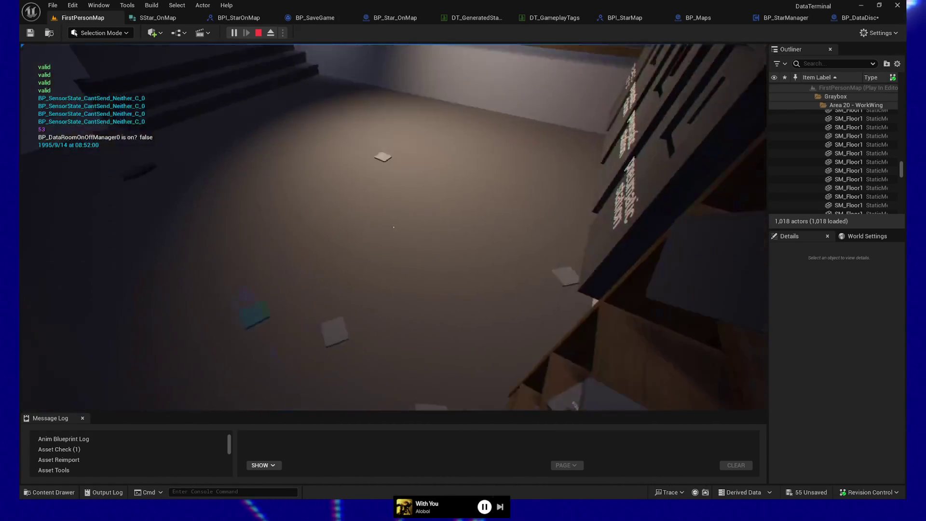
{"action": "key", "text": "w"}
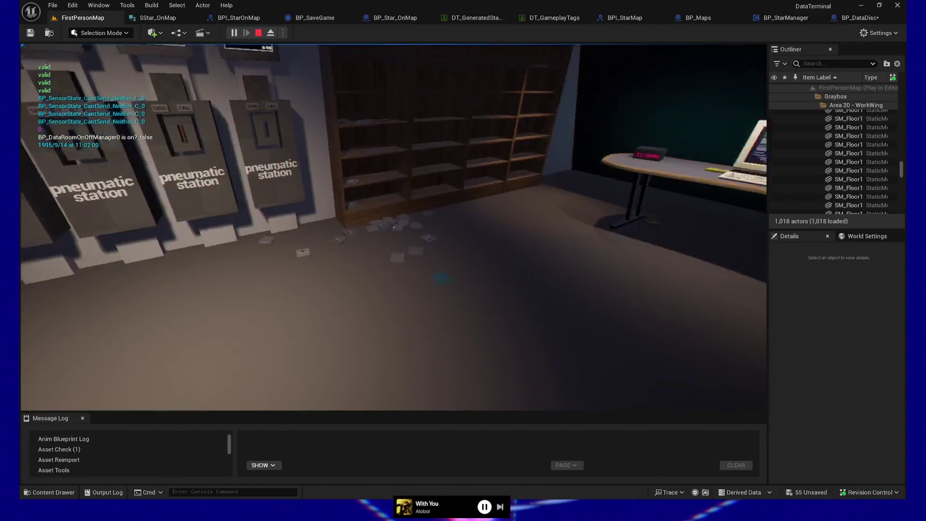
Step: Quit the play session and dock the BP_DataDisc blueprint editor into the main tab bar
{"action": "key", "text": "Escape"}
{"action": "left_click", "coordinate": [392, 333]}
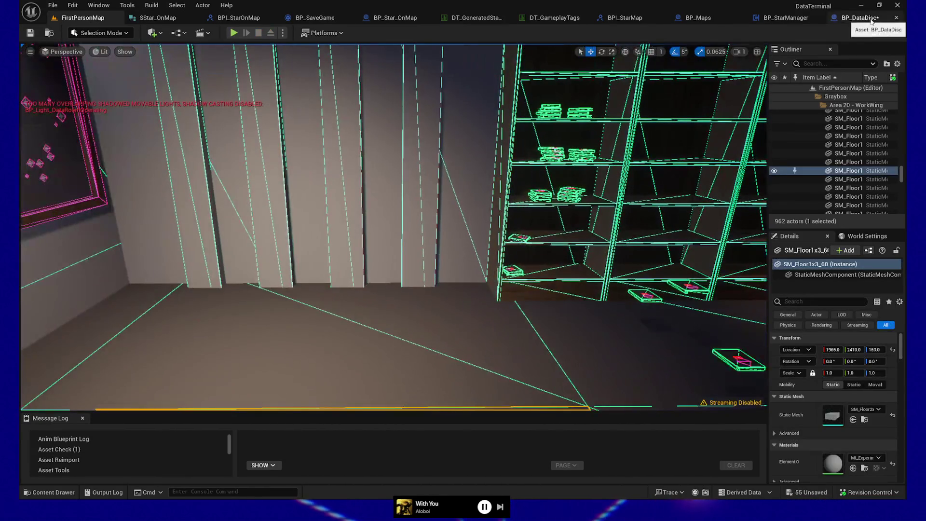
{"action": "left_click", "coordinate": [841, 17]}
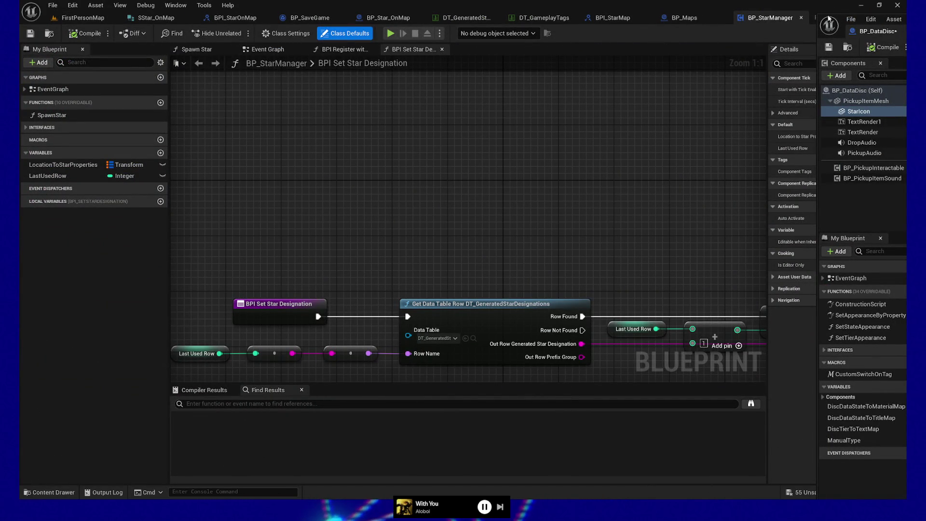
{"action": "left_click_drag", "start_coordinate": [841, 31], "coordinate": [803, 21]}
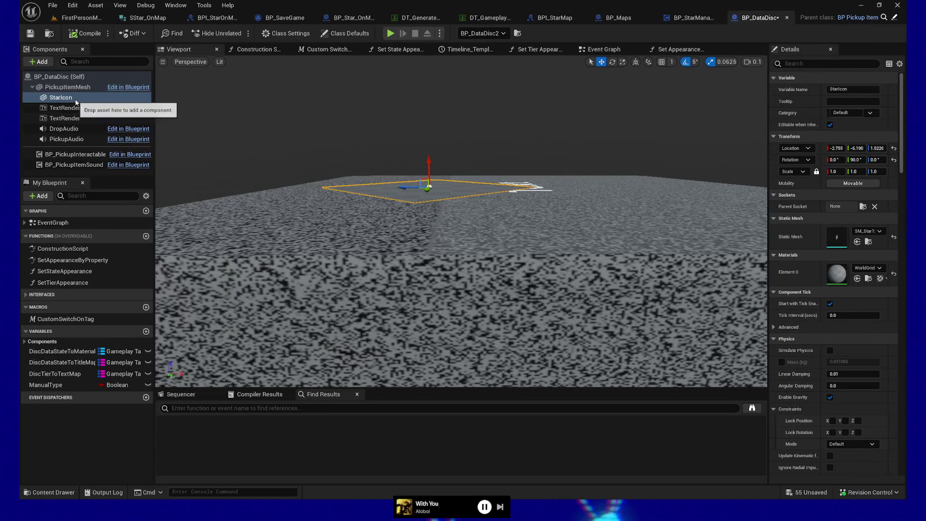
Step: Set StarIcon's Can Character Step Up On to No and collision to NoCollision, then compile and save
{"action": "left_click", "coordinate": [831, 67]}
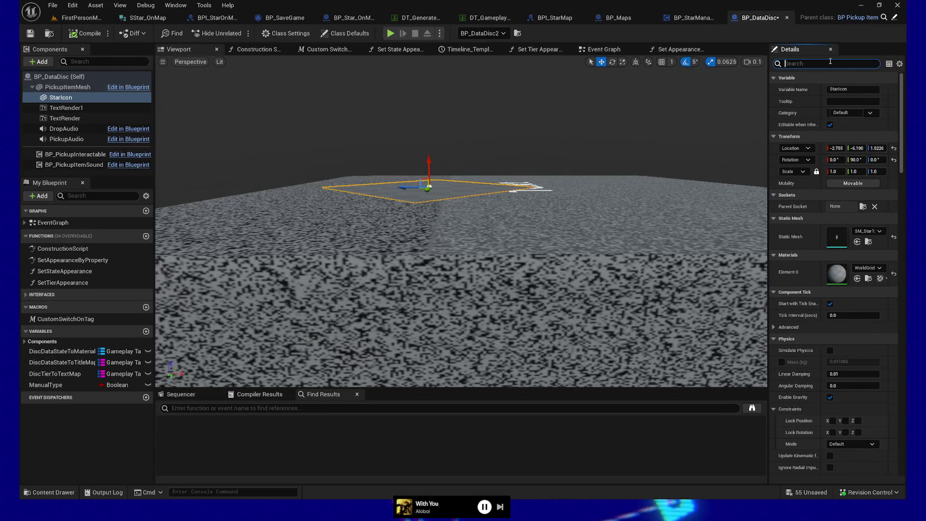
{"action": "type", "text": "collis"}
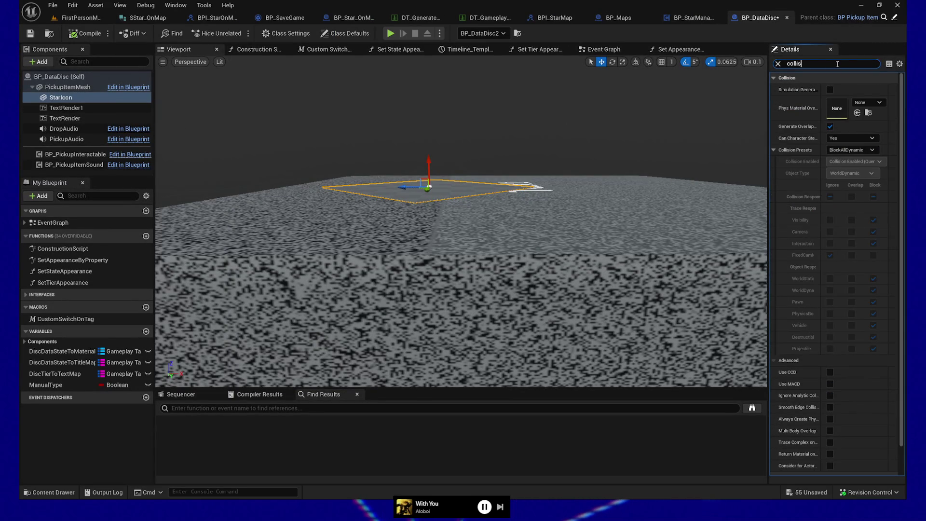
{"action": "left_click", "coordinate": [848, 139]}
{"action": "left_click", "coordinate": [832, 146]}
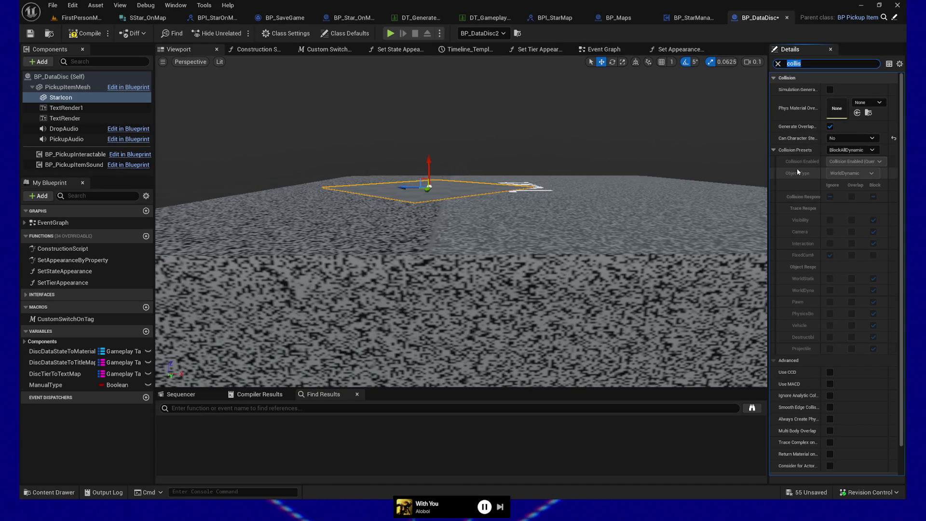
{"action": "left_click", "coordinate": [852, 150]}
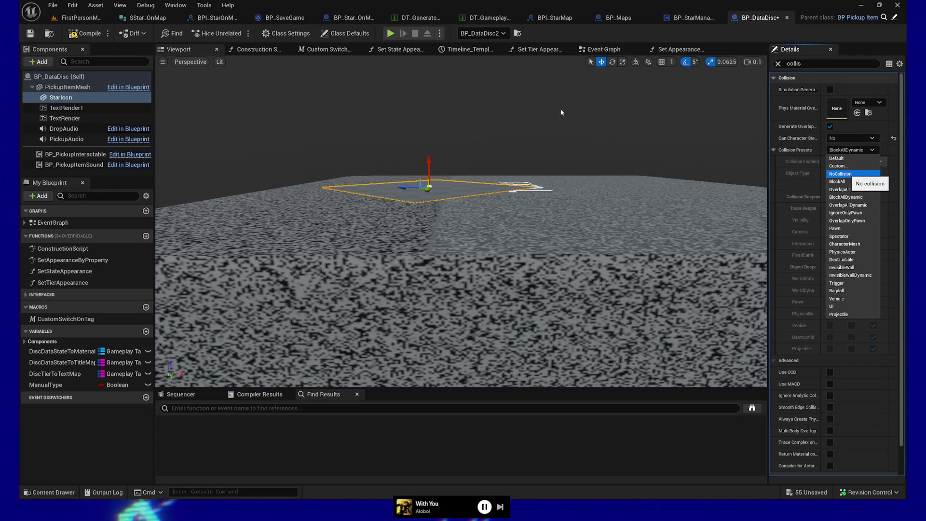
{"action": "key", "text": "Return"}
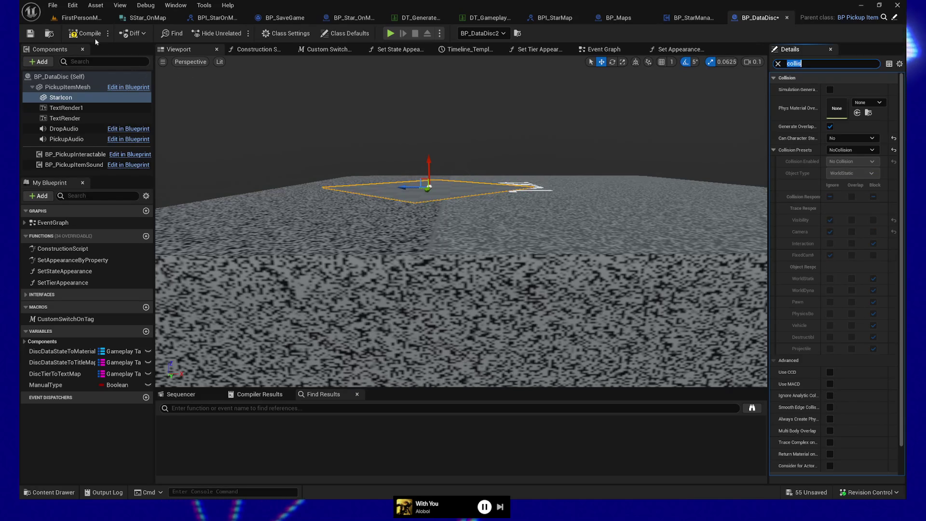
{"action": "left_click", "coordinate": [84, 37]}
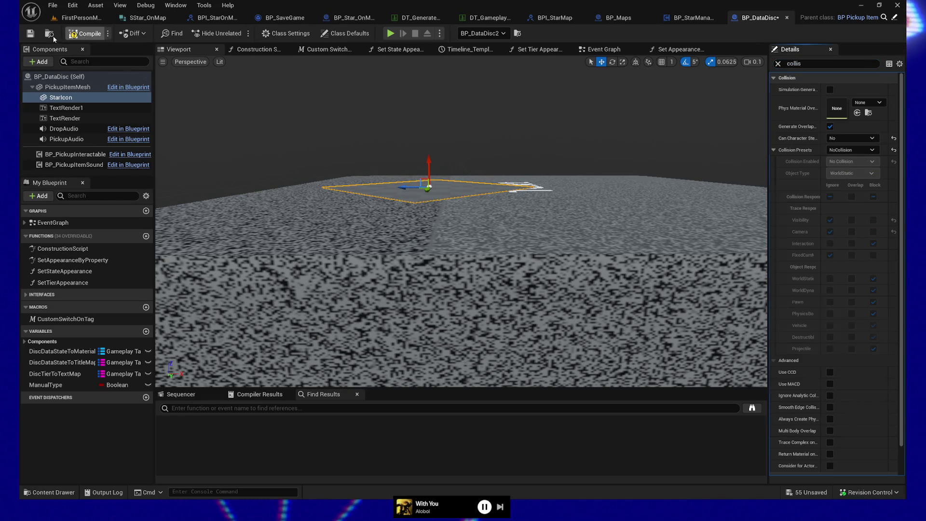
{"action": "left_click", "coordinate": [81, 18]}
Step: Start playing from the chosen floor spot and face the desk
{"action": "right_click", "coordinate": [409, 376]}
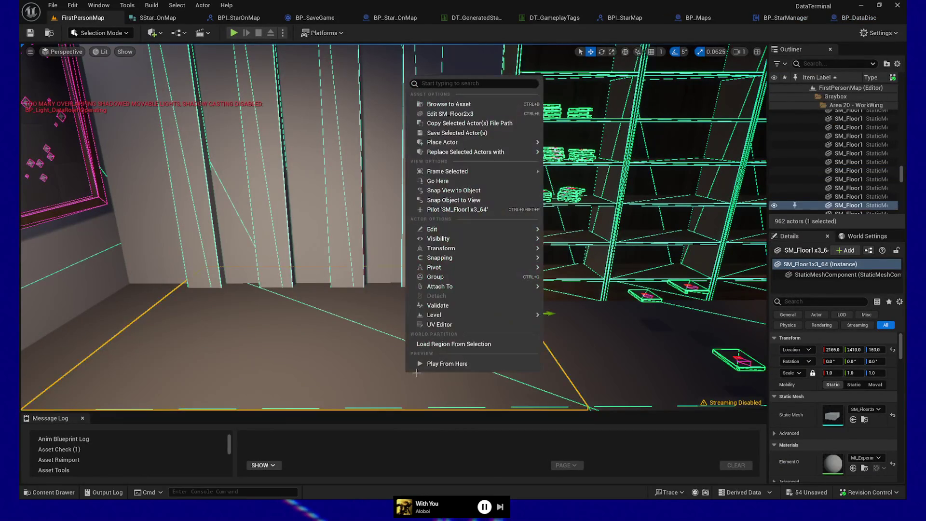
{"action": "left_click", "coordinate": [428, 365]}
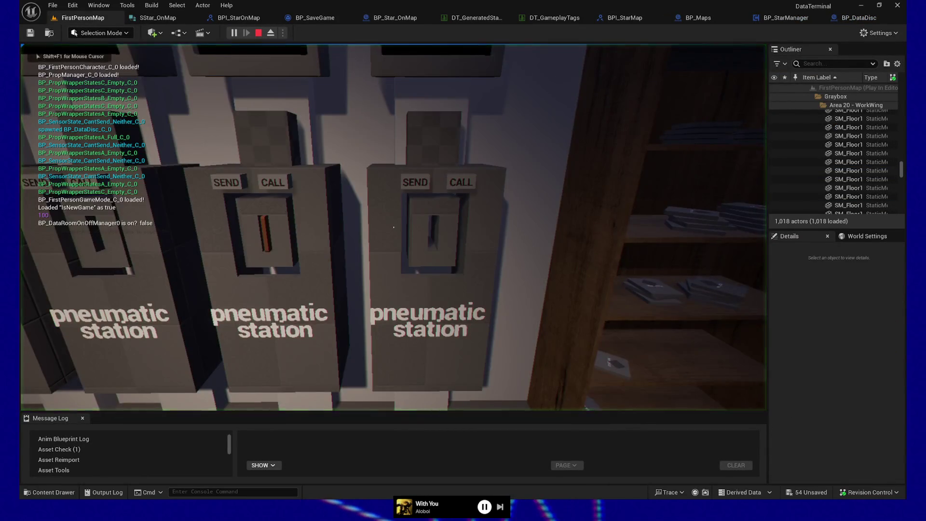
{"action": "key", "text": "w"}
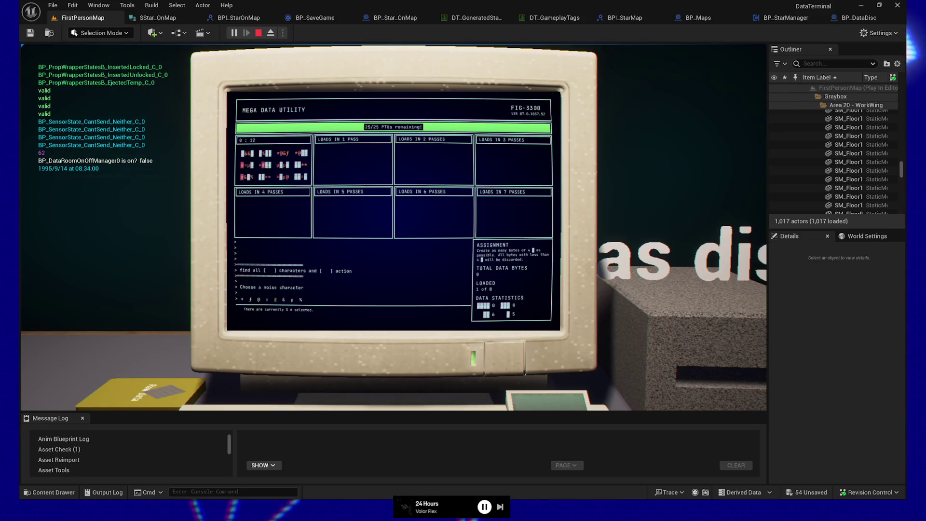
Step: Cycle the terminal's noise character through #, = and @, running the all-one random action
{"action": "key", "text": "Return"}
{"action": "key", "text": "Return"}
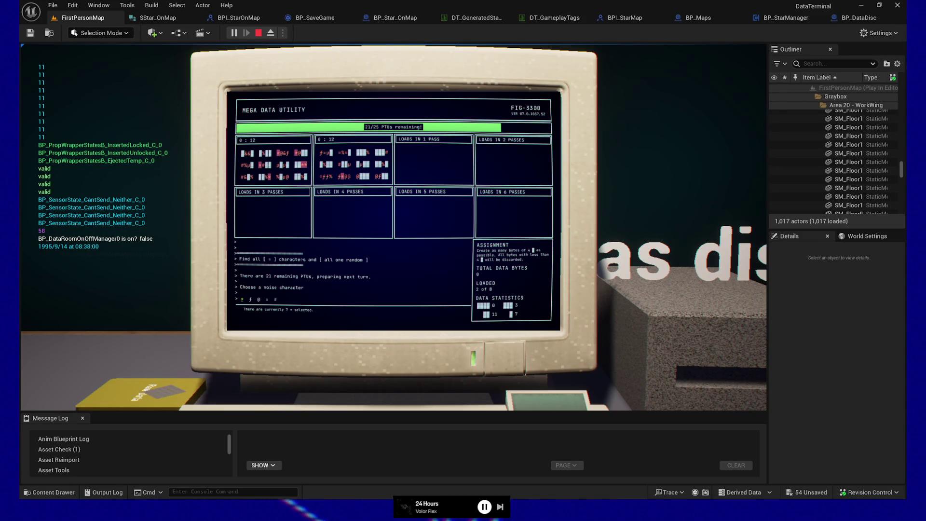
{"action": "key", "text": "Right"}
{"action": "key", "text": "Right"}
{"action": "key", "text": "Right"}
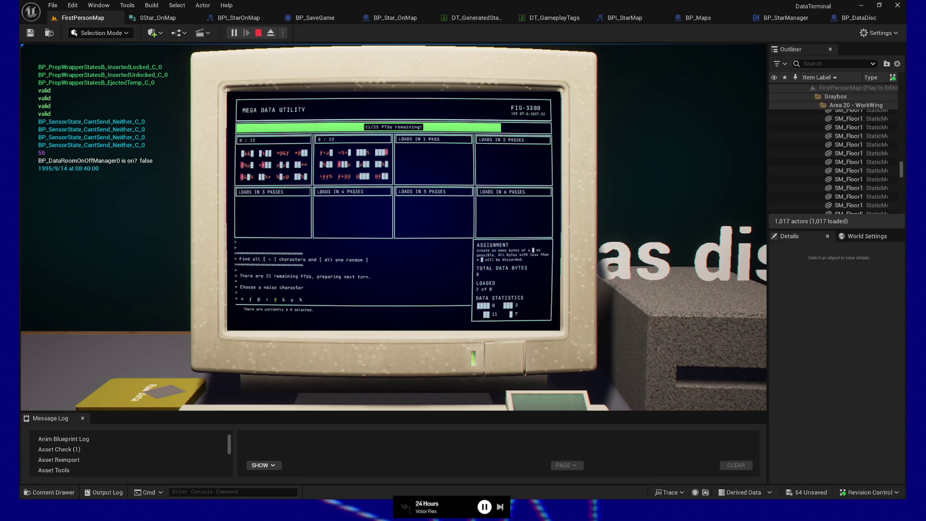
{"action": "key", "text": "Return"}
{"action": "key", "text": "Return"}
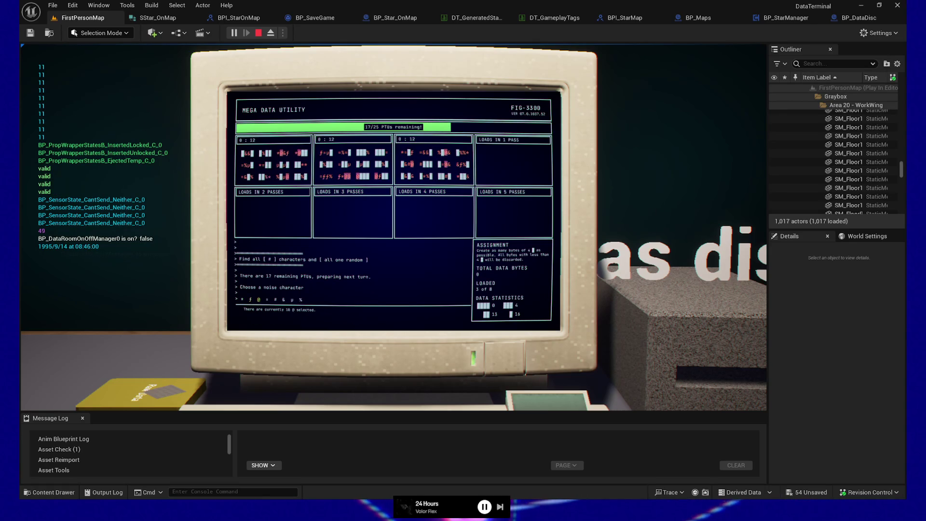
{"action": "key", "text": "Right"}
{"action": "key", "text": "Return"}
{"action": "key", "text": "Return"}
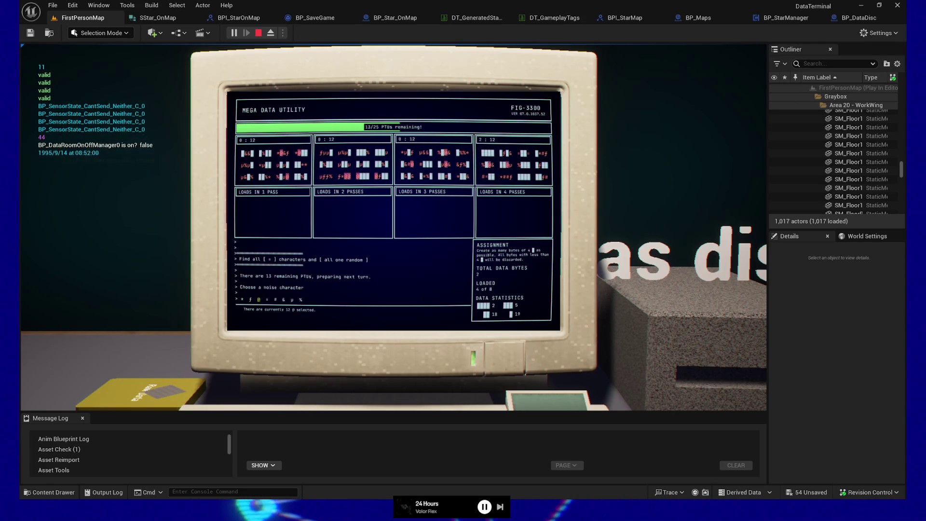
{"action": "key", "text": "Right"}
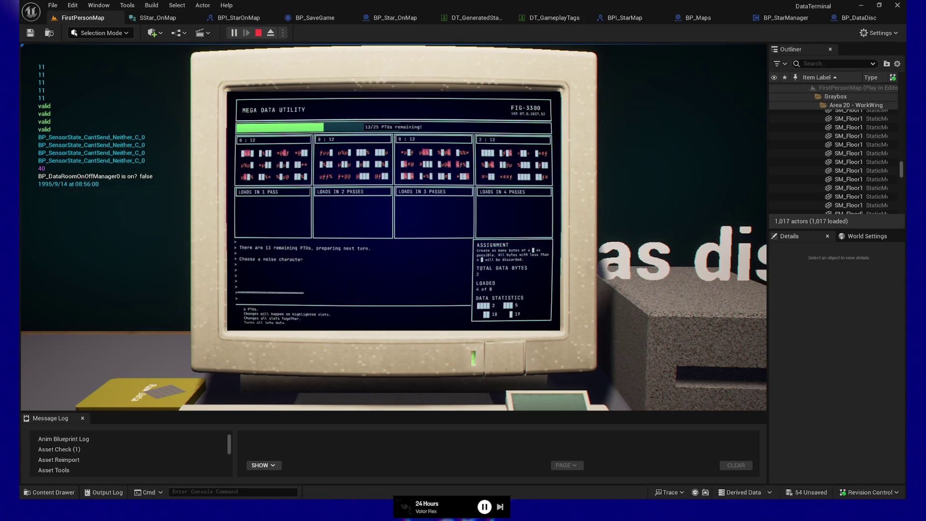
{"action": "key", "text": "Return"}
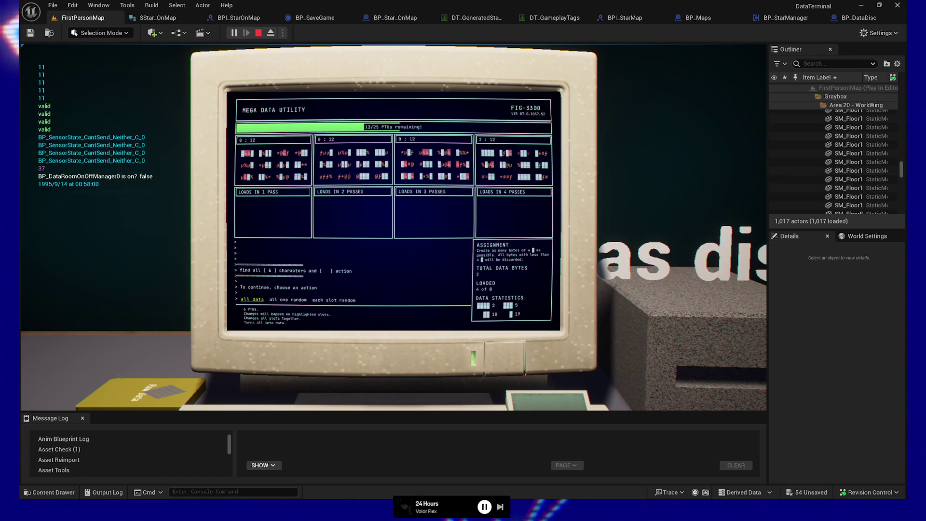
{"action": "key", "text": "Right"}
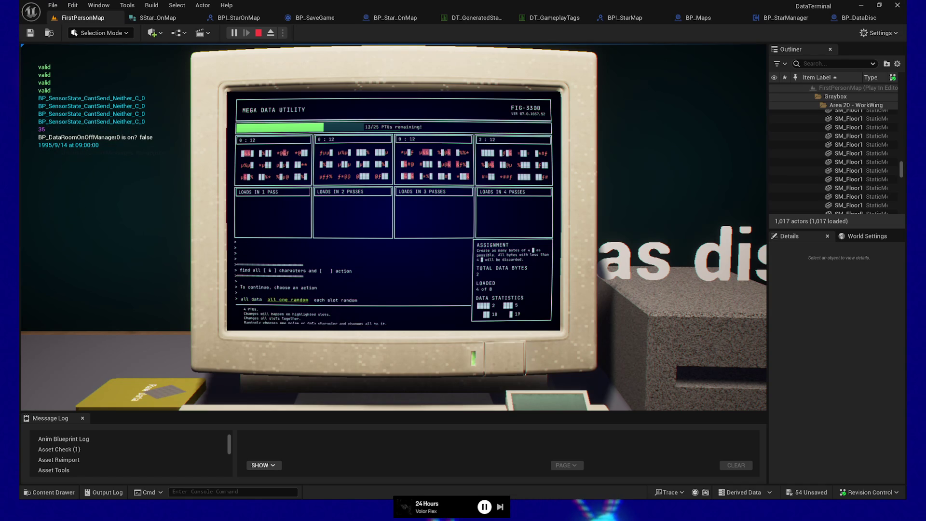
{"action": "key", "text": "Return"}
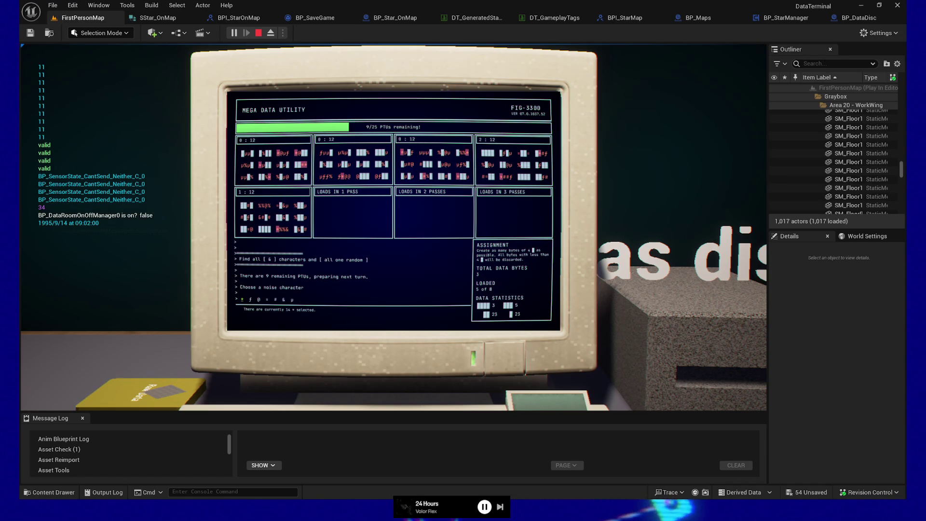
{"action": "key", "text": "Return"}
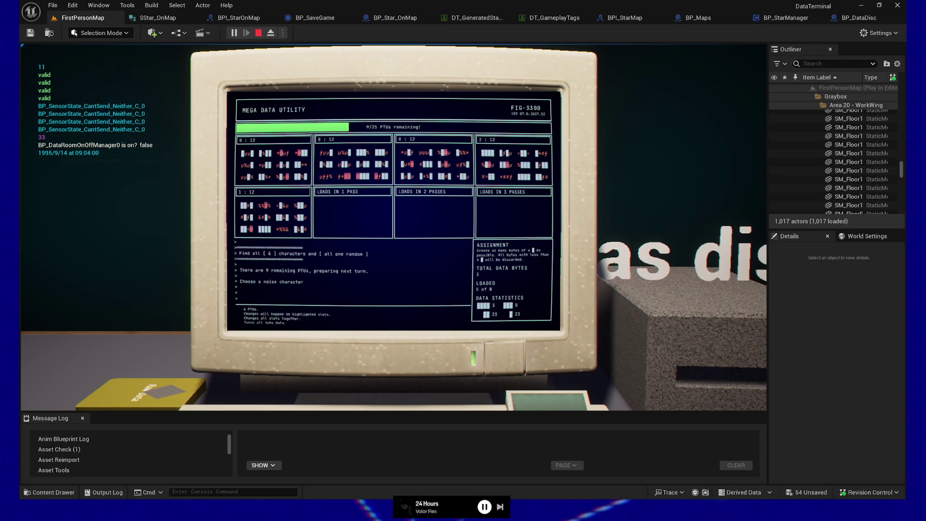
{"action": "key", "text": "Return"}
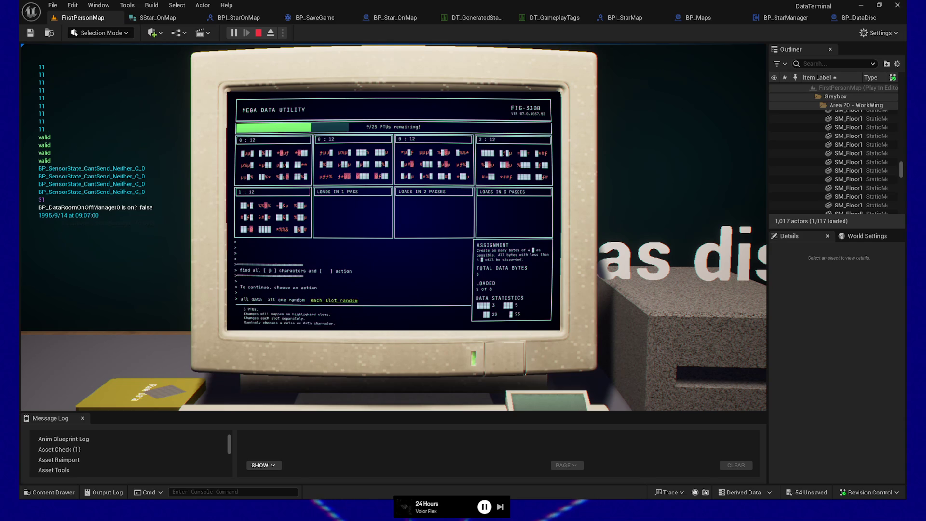
Step: Run the each-slot random action, set the noise character to µ and run the pass
{"action": "key", "text": "Right"}
{"action": "key", "text": "Return"}
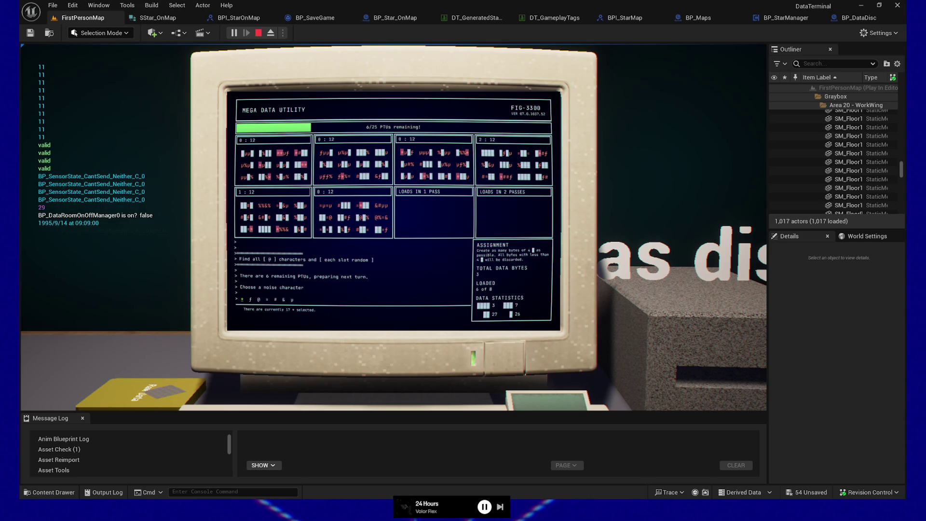
{"action": "key", "text": "Right"}
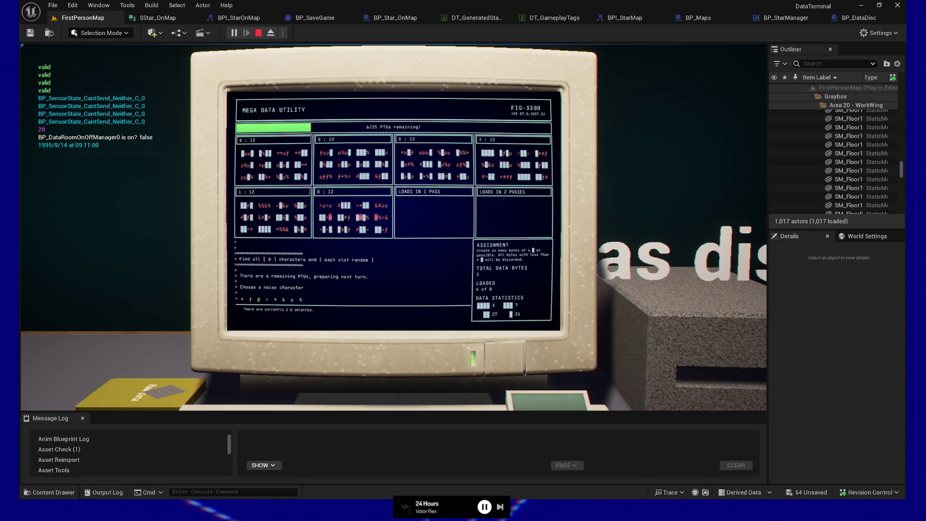
{"action": "key", "text": "Right"}
{"action": "key", "text": "Right"}
{"action": "key", "text": "Right"}
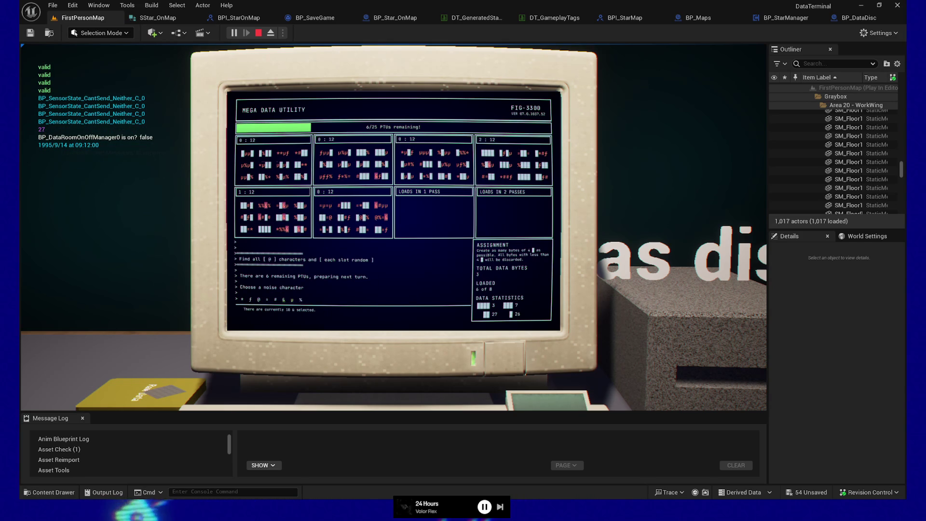
{"action": "key", "text": "Return"}
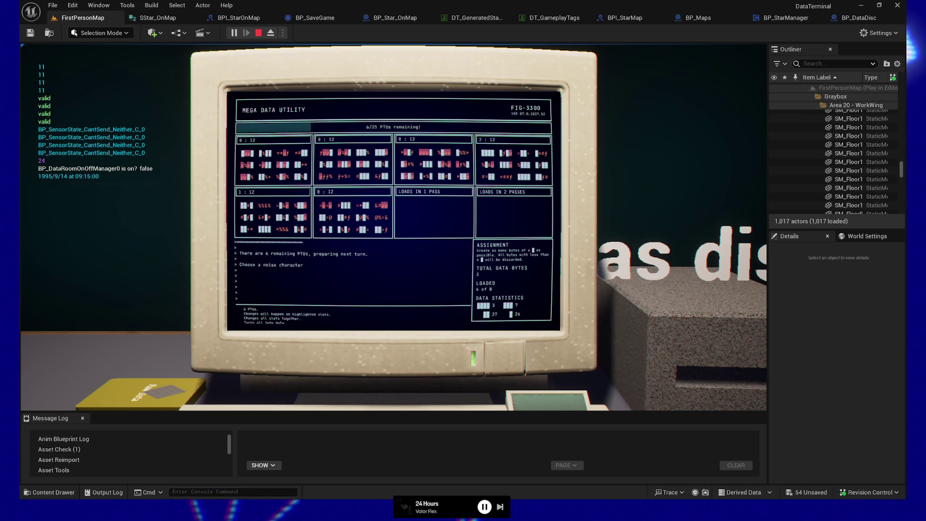
{"action": "key", "text": "Return"}
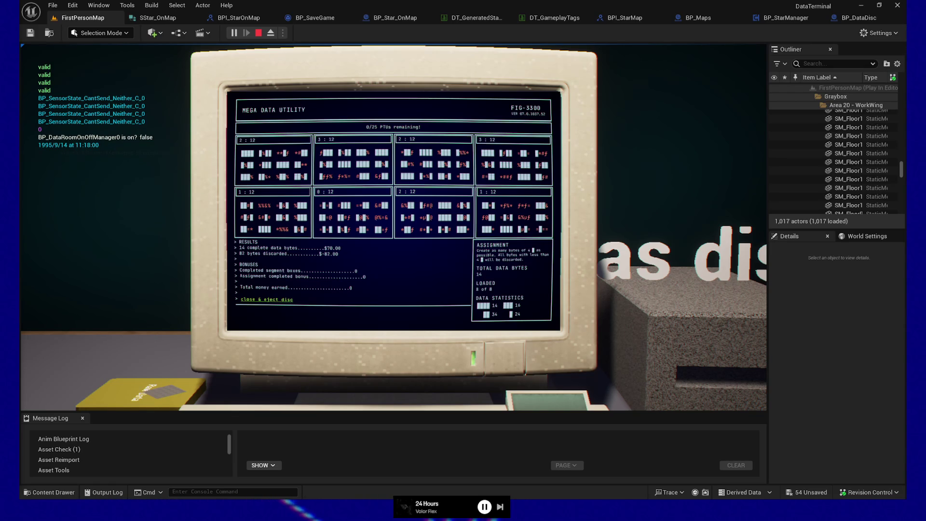
Step: After reading the RESULTS, clean and eject the disc from the terminal
{"action": "key", "text": "Return"}
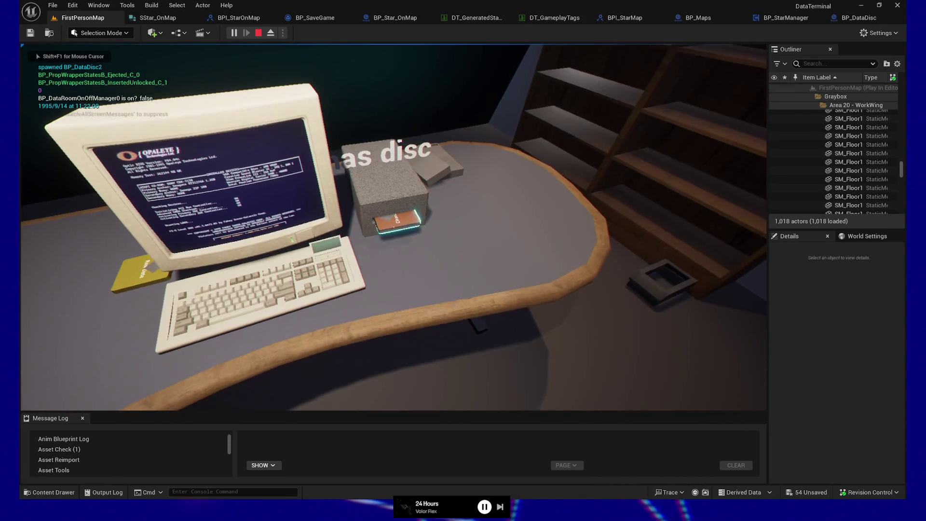
Step: Pick up the Cleaned Data disc and walk over to the pneumatic stations
{"action": "key", "text": "e"}
{"action": "key", "text": "w"}
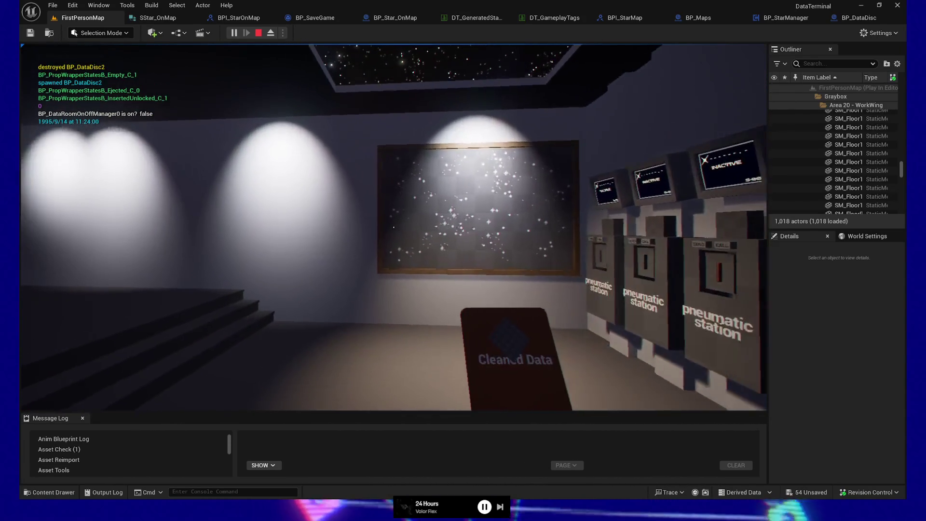
{"action": "key", "text": "w"}
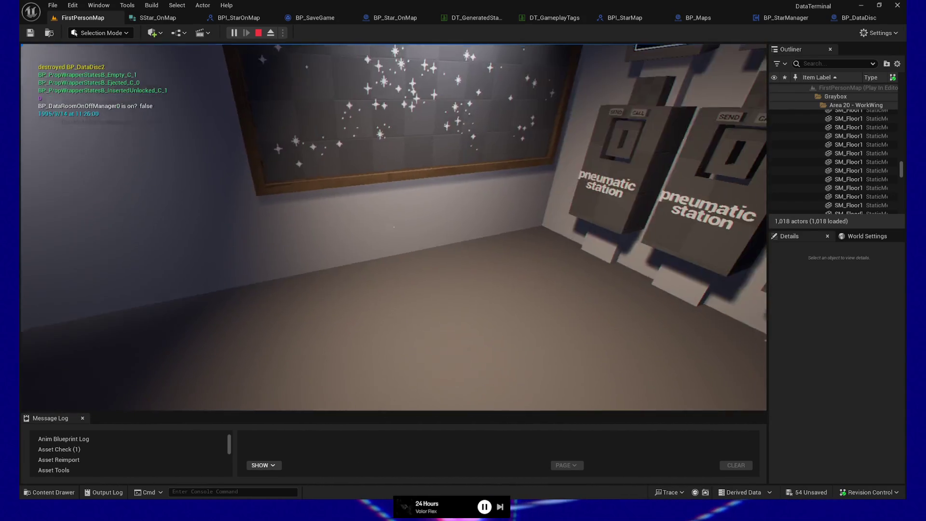
{"action": "key", "text": "w"}
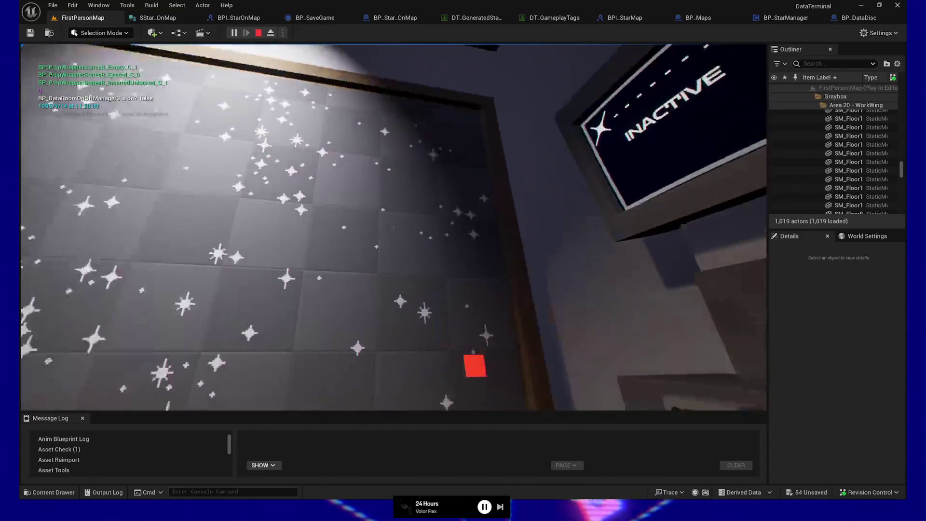
{"action": "key", "text": "w"}
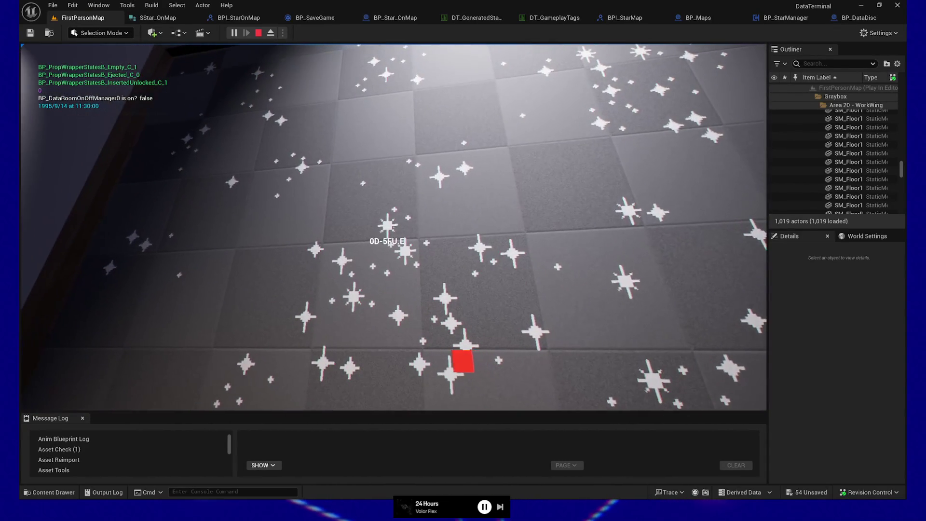
{"action": "key", "text": "w"}
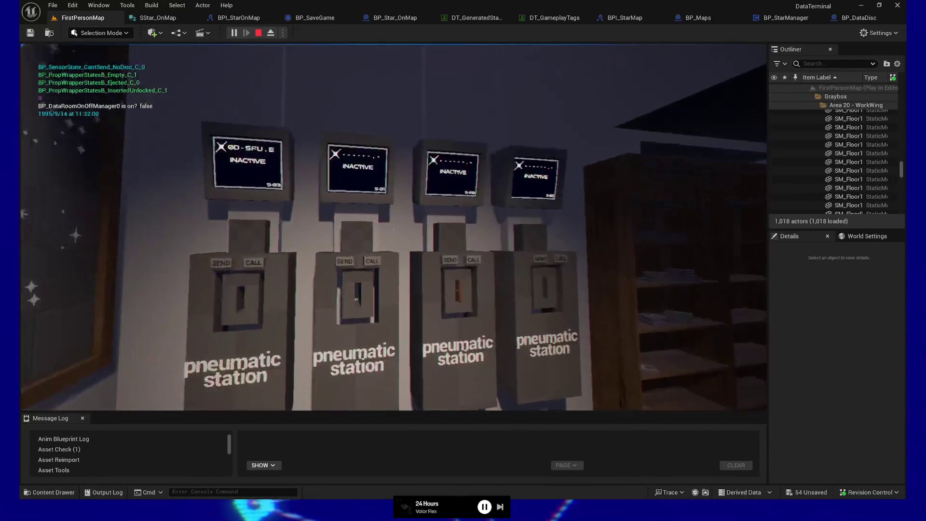
{"action": "key", "text": "w"}
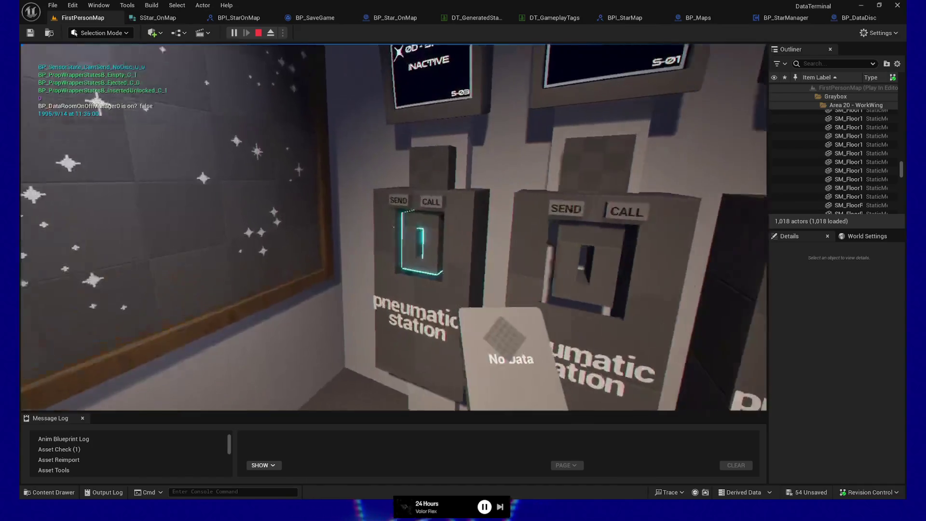
Step: Insert the disc into station S-03, send it, and step back to watch the monitors
{"action": "left_click", "coordinate": [393, 227]}
{"action": "left_click", "coordinate": [394, 227]}
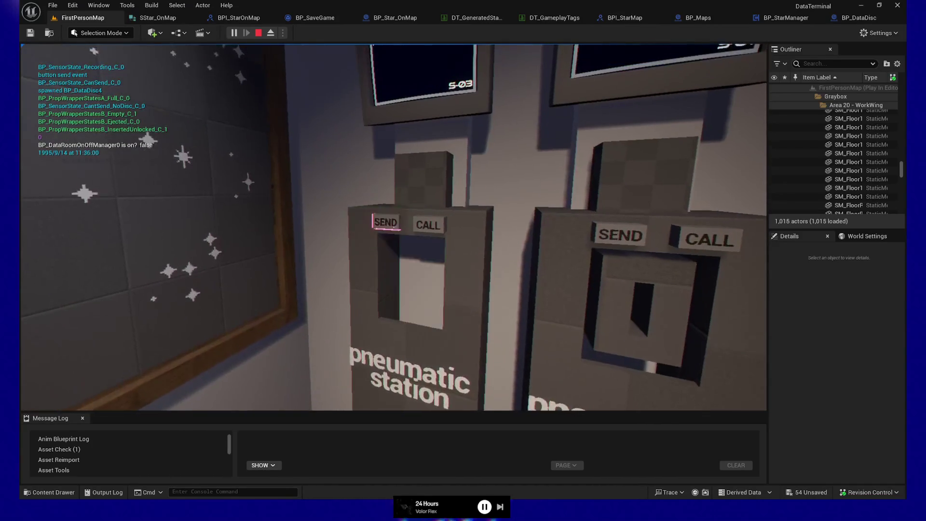
{"action": "key", "text": "s"}
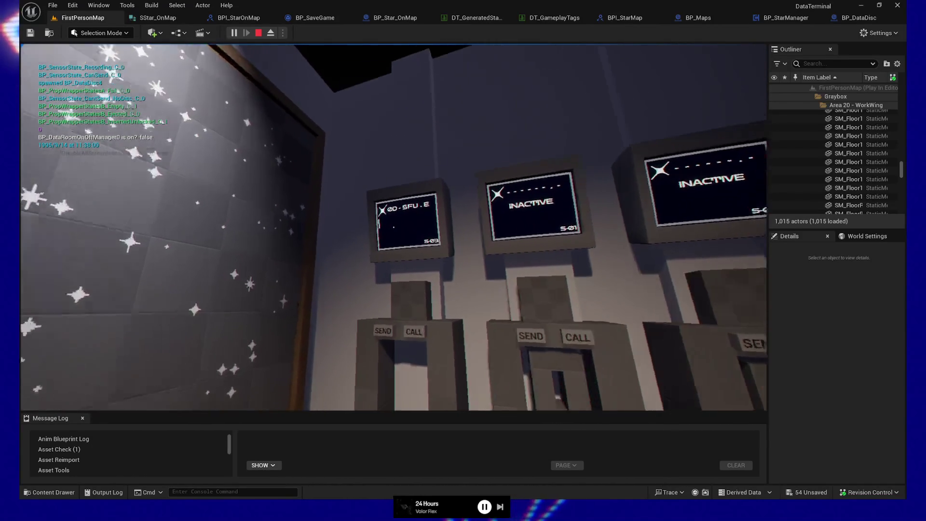
{"action": "key", "text": "w"}
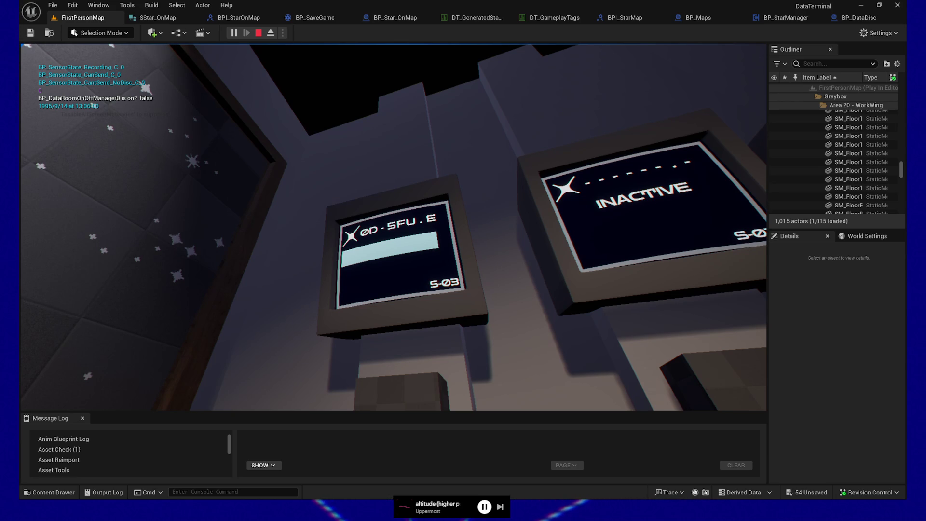
Step: Call a disc to the left pneumatic station and take the Raw Data disc
{"action": "key", "text": "s"}
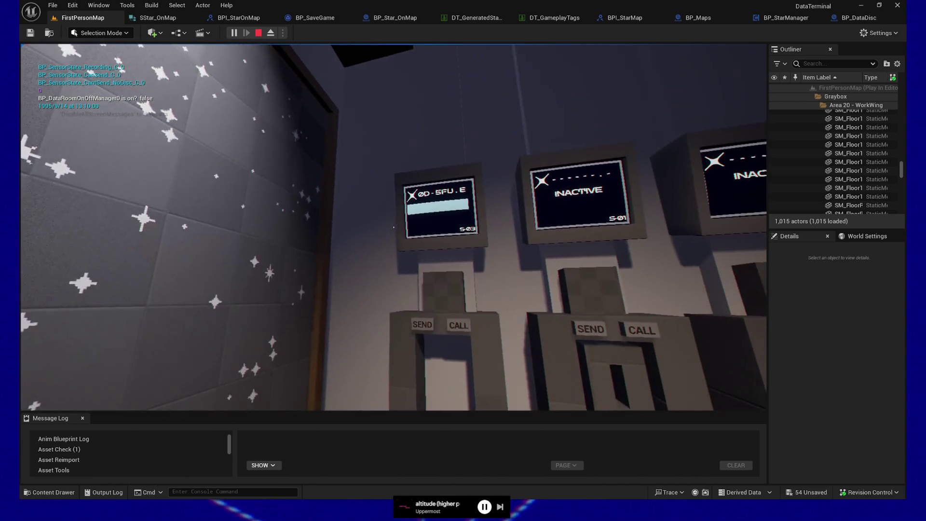
{"action": "mouse_move", "coordinate": [393, 227]}
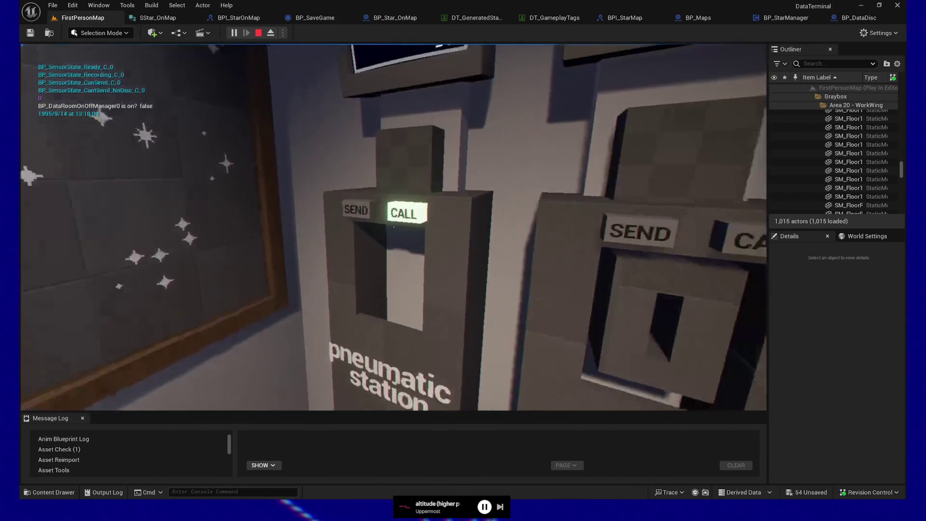
{"action": "left_click", "coordinate": [393, 227]}
{"action": "left_click", "coordinate": [393, 227]}
Step: Carry it into the desk room, drop it, and move the floor cube beside the blue disc
{"action": "key", "text": "w"}
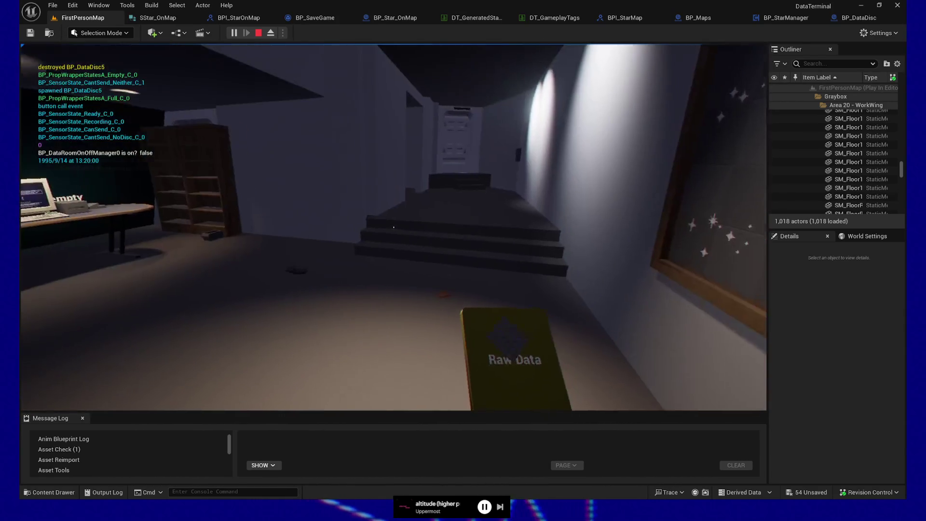
{"action": "key", "text": "w"}
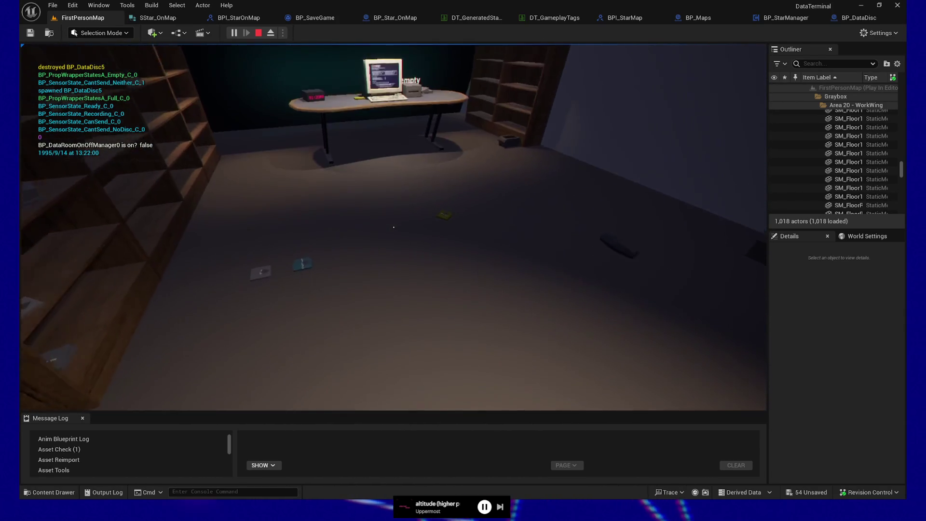
{"action": "left_click", "coordinate": [394, 227]}
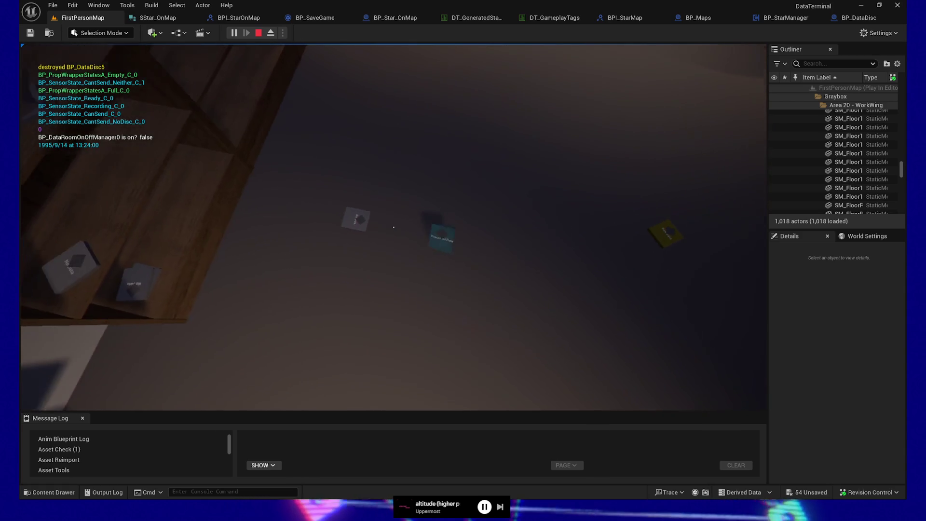
{"action": "key", "text": "w"}
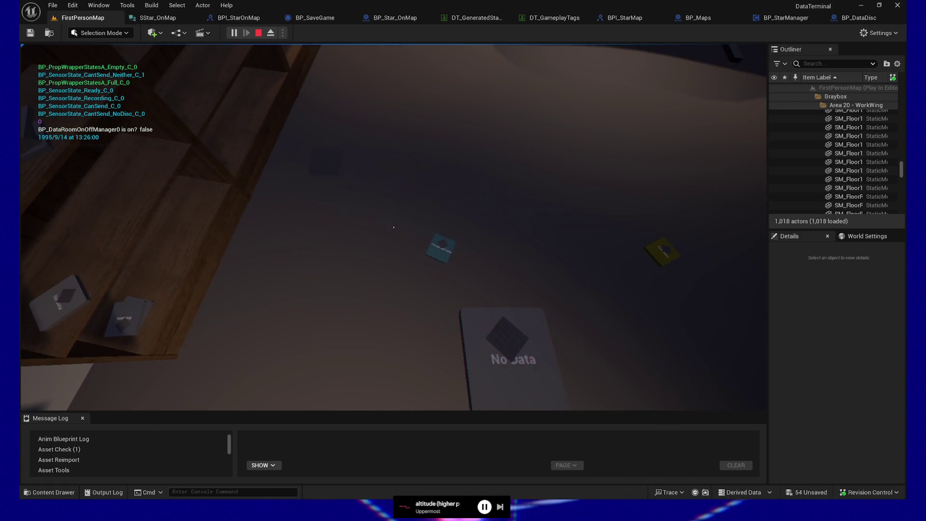
{"action": "left_click", "coordinate": [394, 227]}
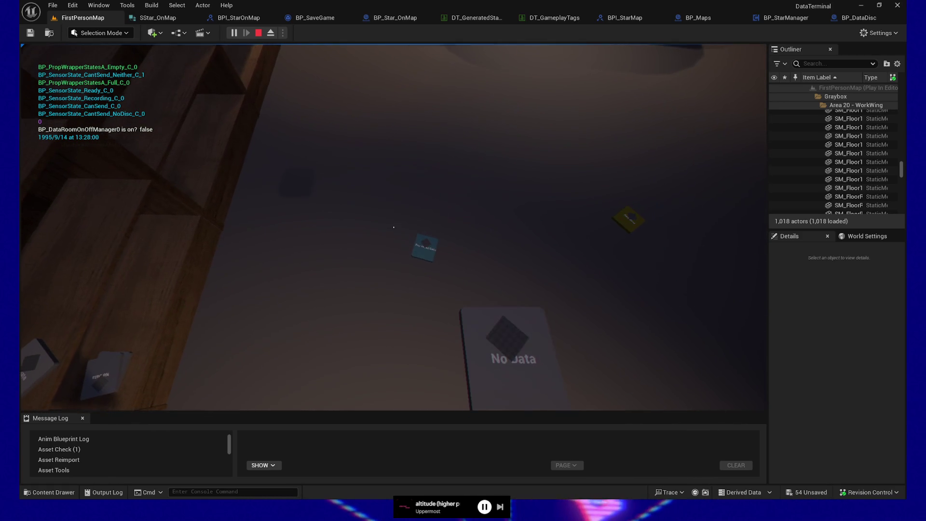
{"action": "left_click", "coordinate": [394, 227]}
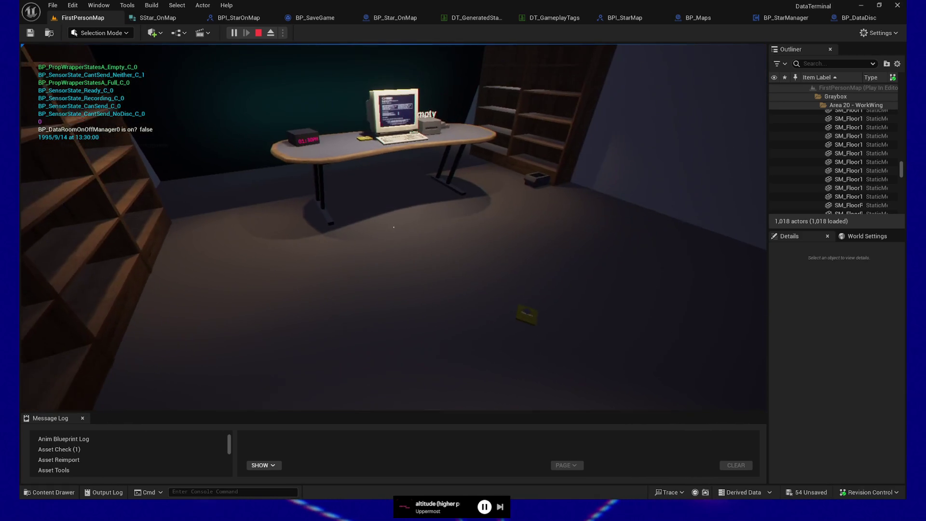
Step: Pick up the red Cleaned Data disc and load it into the second drive panel
{"action": "key", "text": "w"}
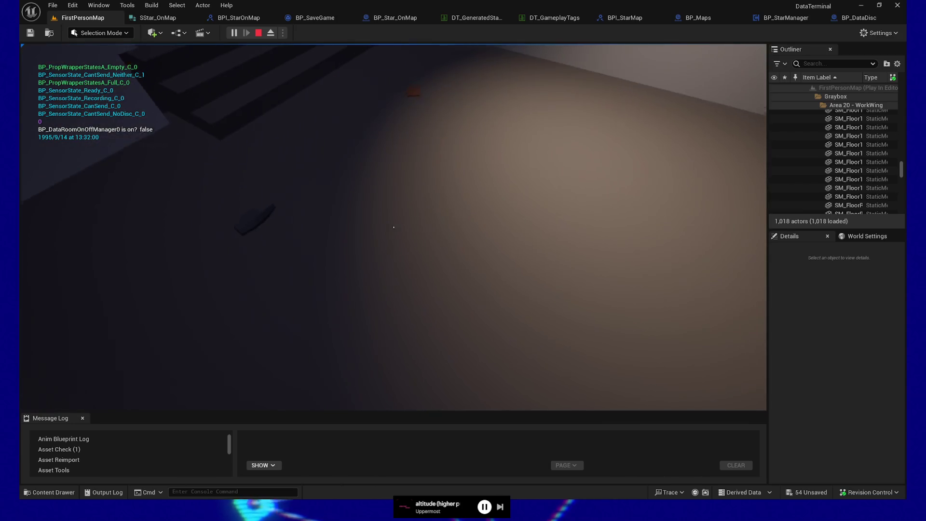
{"action": "left_click", "coordinate": [394, 228]}
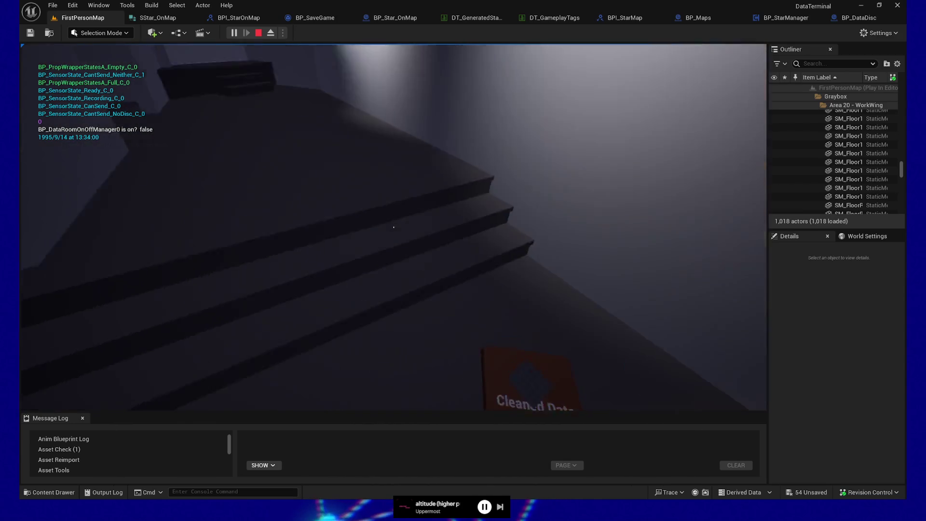
{"action": "key", "text": "w"}
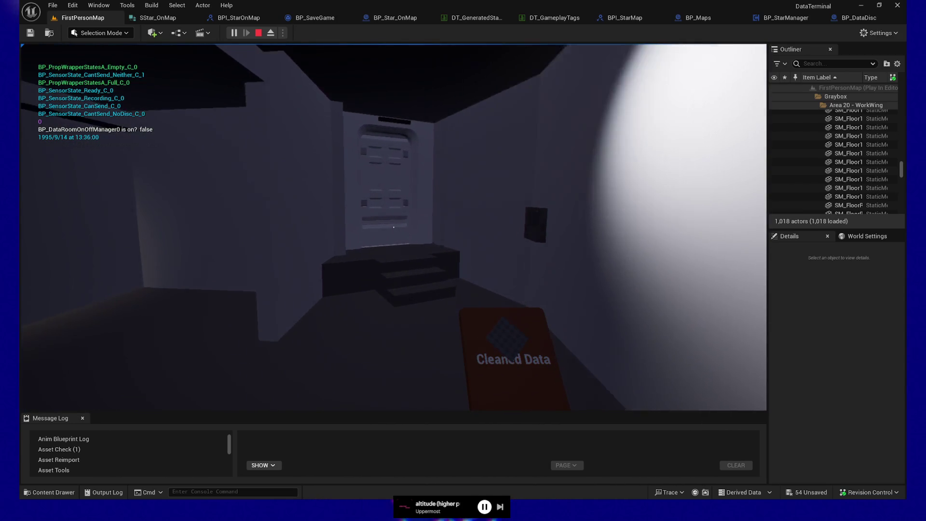
{"action": "key", "text": "w"}
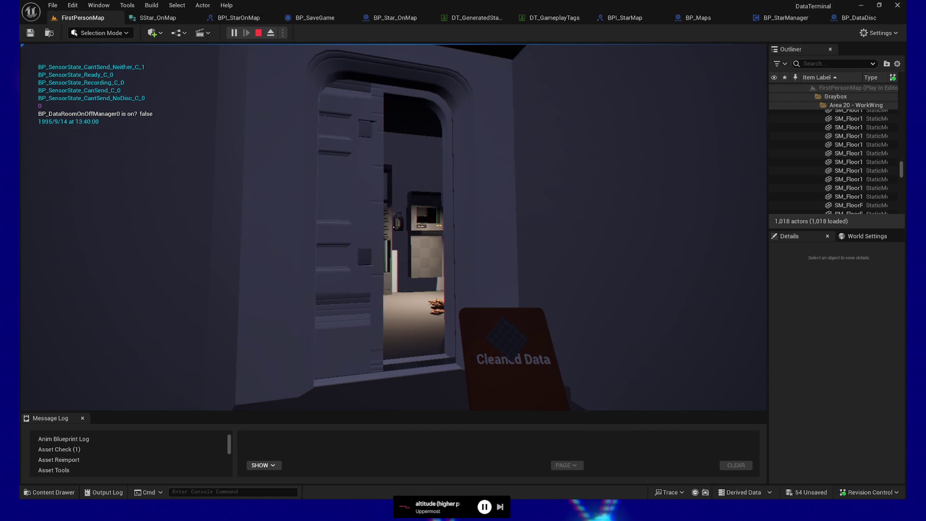
{"action": "key", "text": "w"}
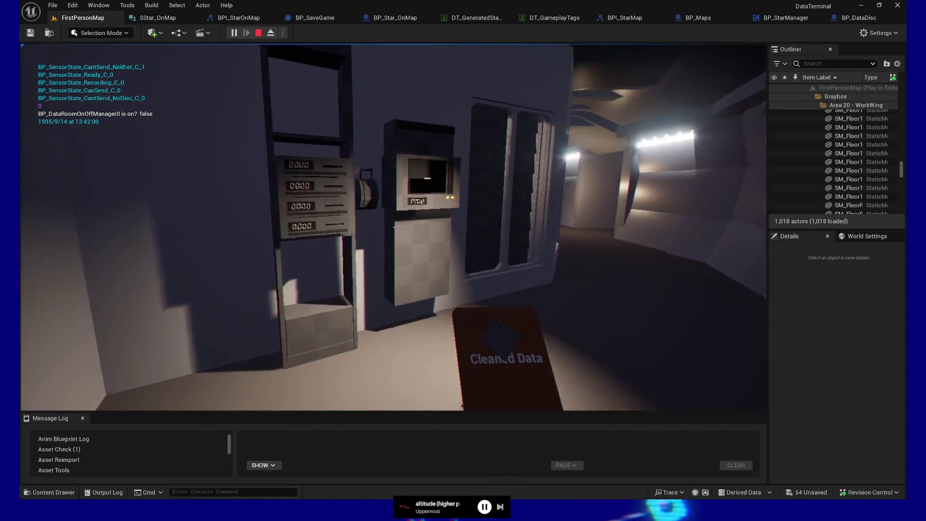
{"action": "key", "text": "w"}
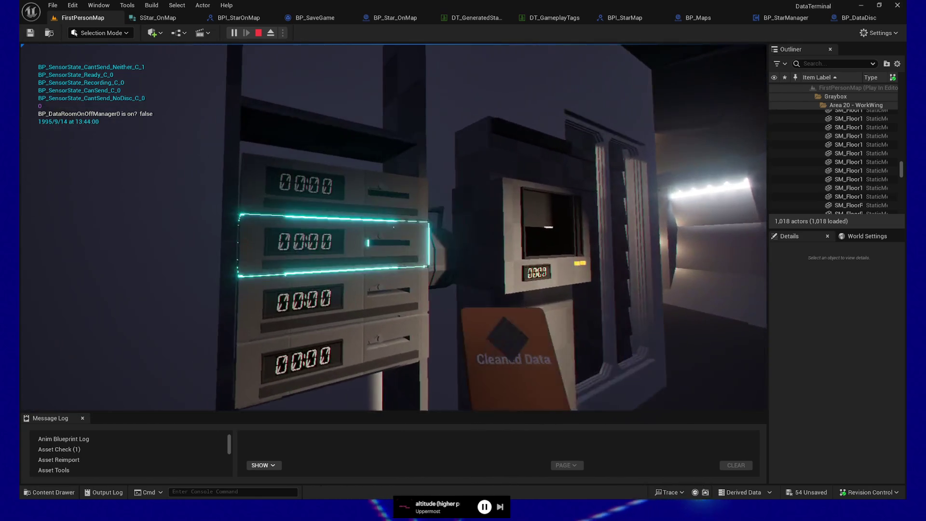
{"action": "left_click", "coordinate": [394, 226]}
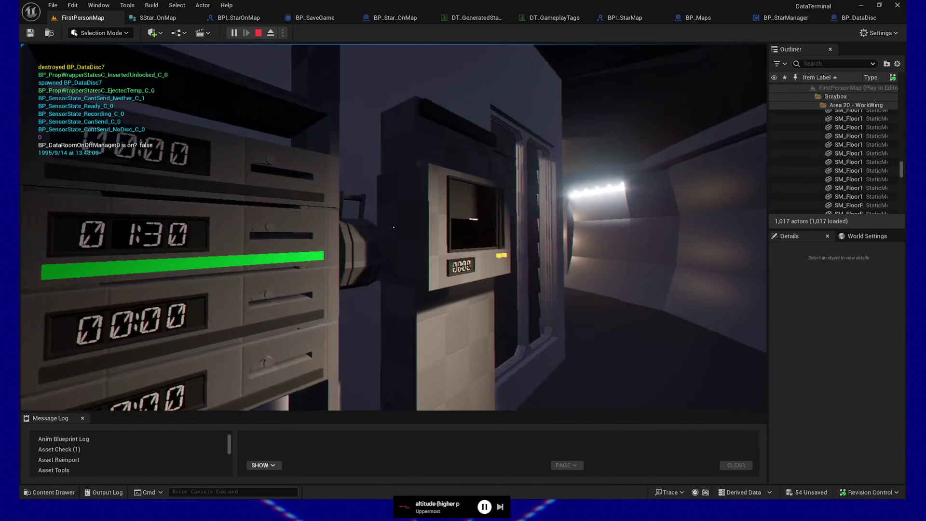
{"action": "key", "text": "s"}
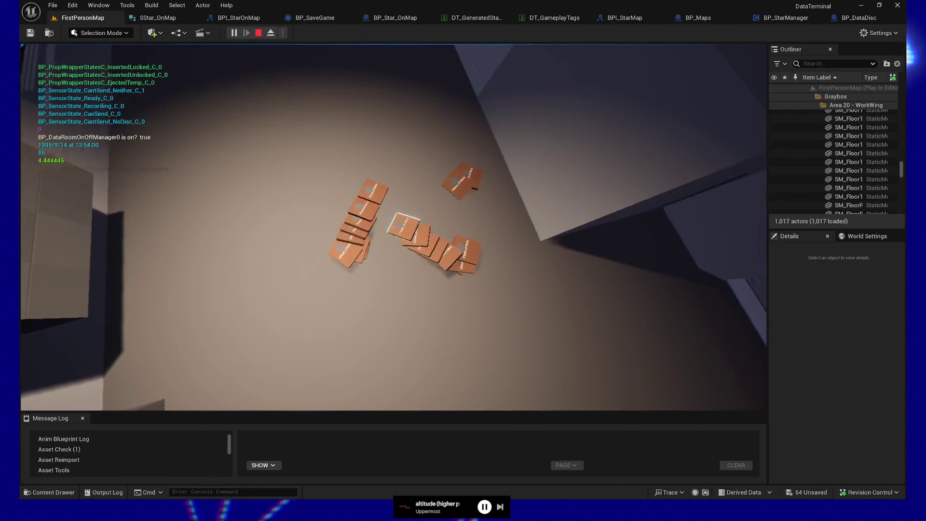
Step: Turn toward the terminal drives and check the second drive's progress
{"action": "key", "text": "e"}
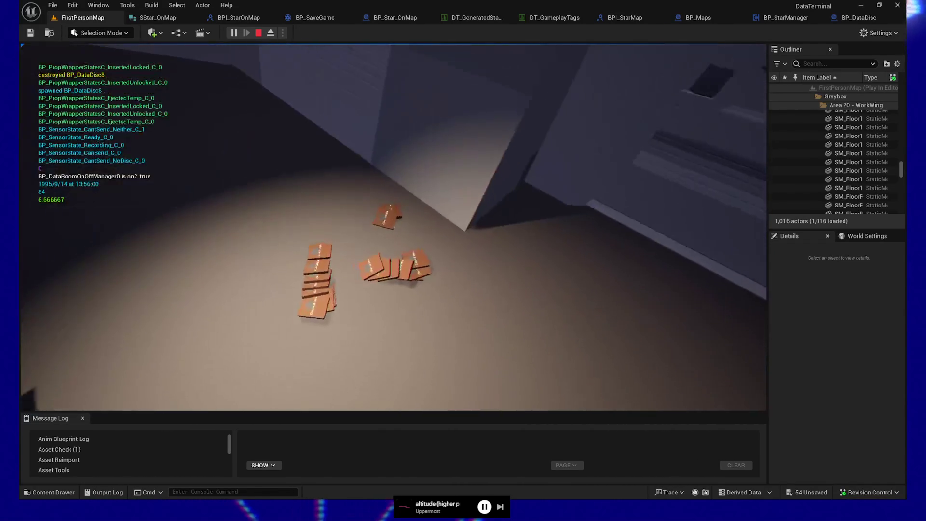
{"action": "key", "text": "e"}
{"action": "key", "text": "e"}
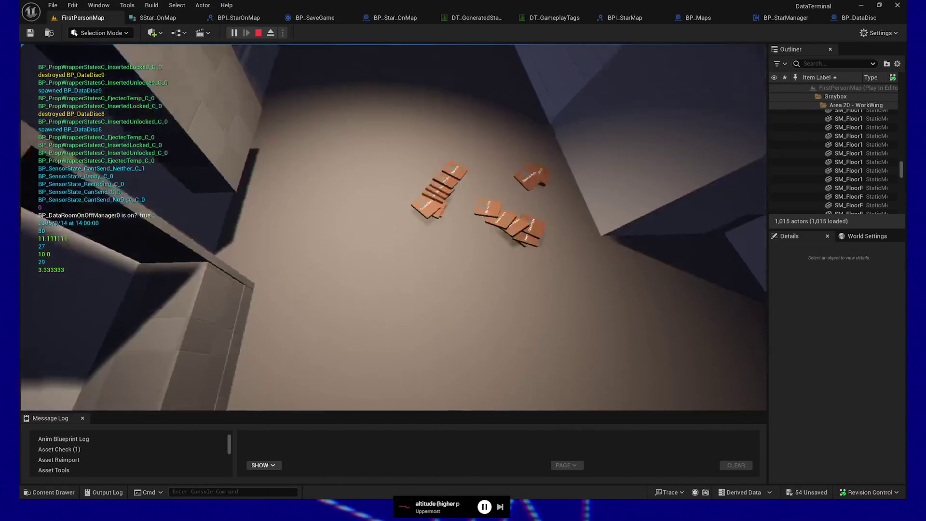
Step: Insert the Cleaned Data disc into the drive rack and head down the corridor
{"action": "key", "text": "e"}
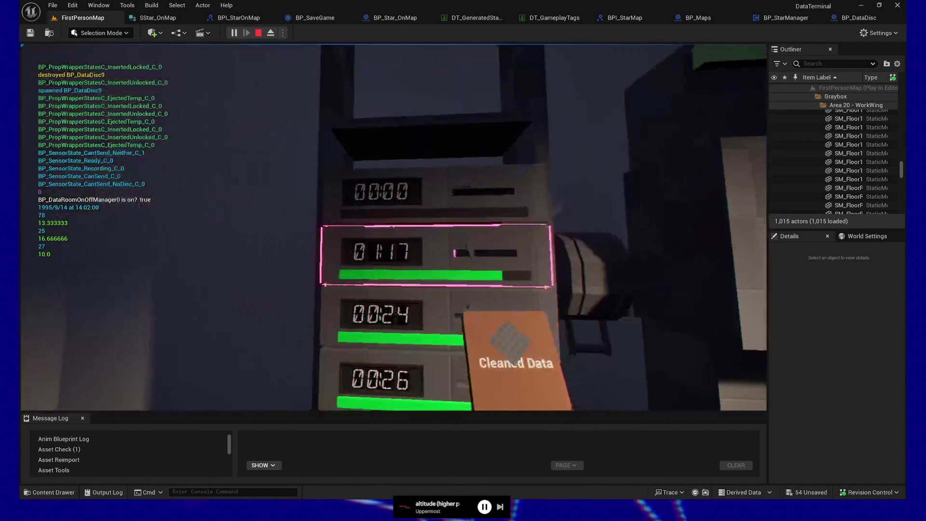
{"action": "key", "text": "e"}
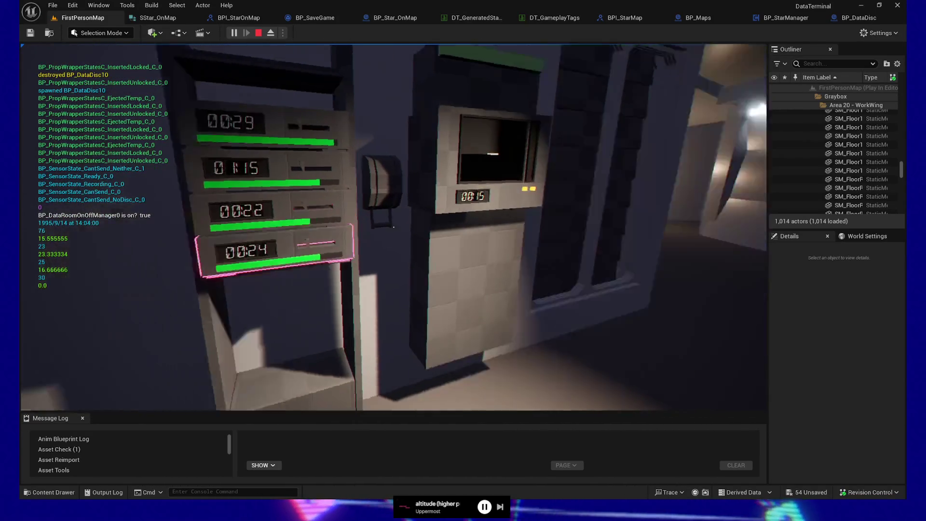
{"action": "key", "text": "w"}
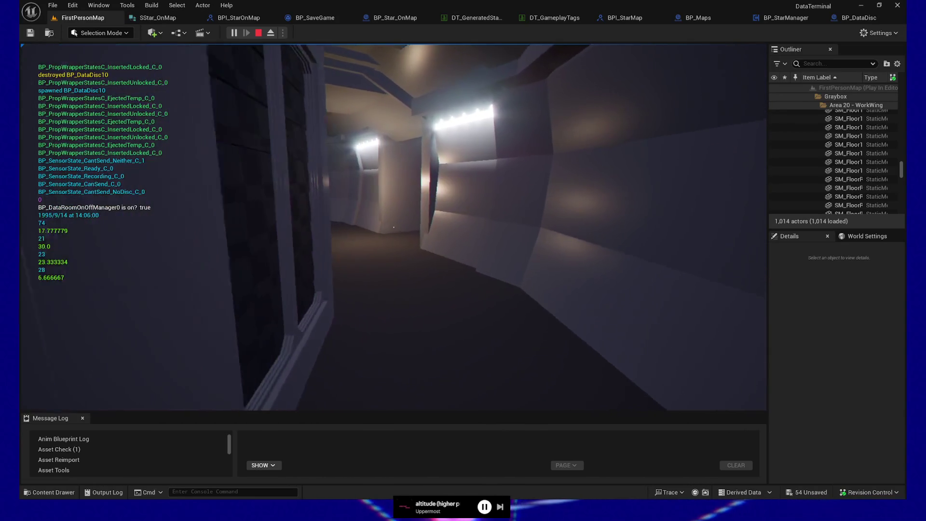
{"action": "key", "text": "w"}
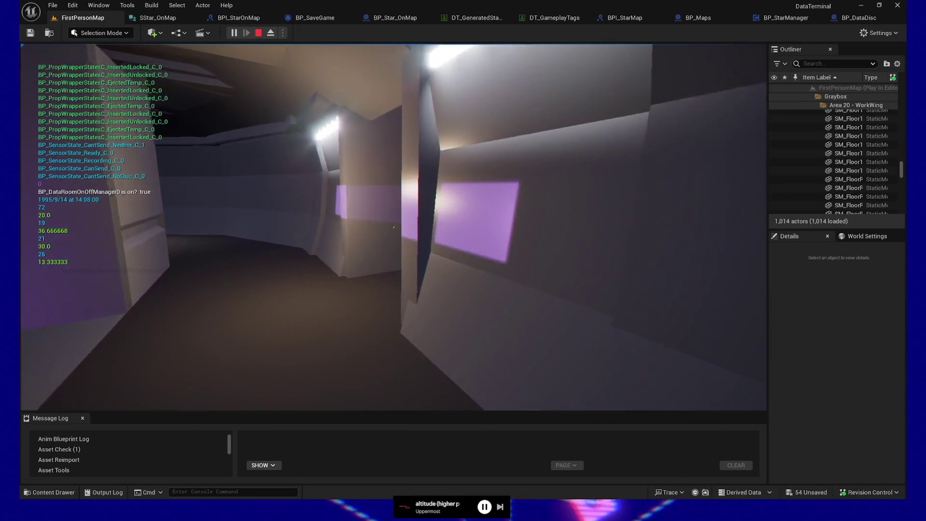
Step: Walk past the RESET panel into the pillared starfield room and turn back to face the door
{"action": "key", "text": "w"}
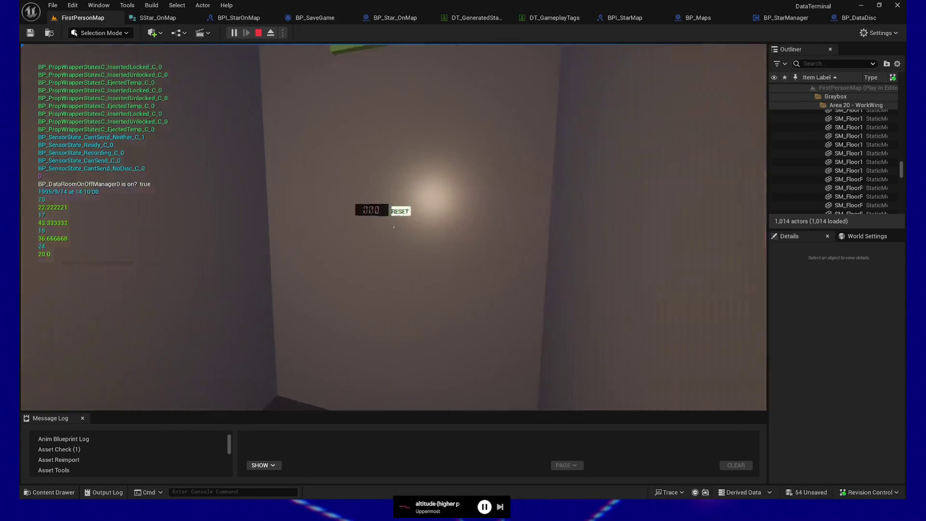
{"action": "key", "text": "w"}
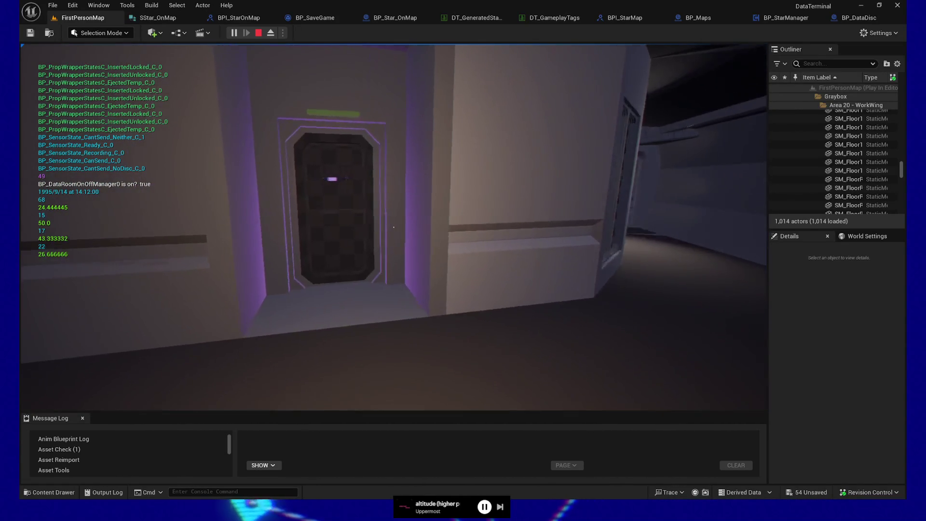
{"action": "key", "text": "w"}
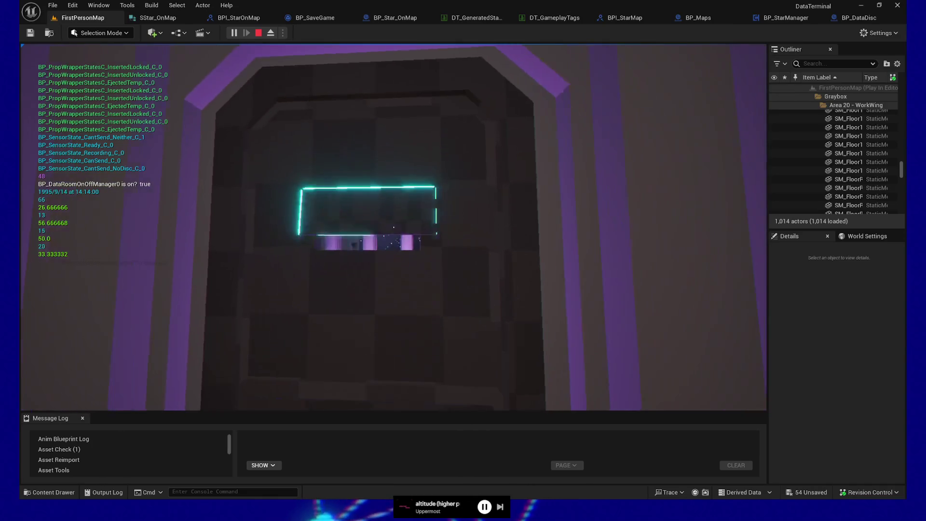
{"action": "key", "text": "w"}
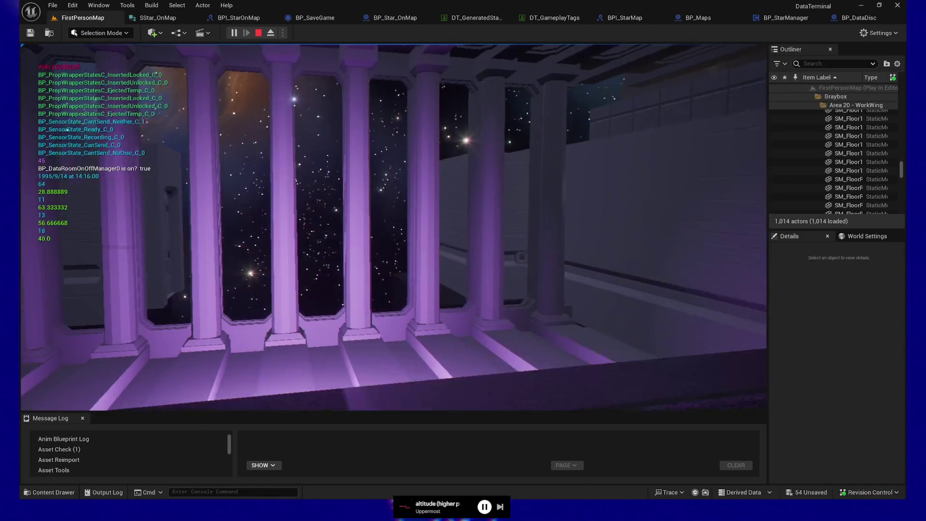
{"action": "key", "text": "w"}
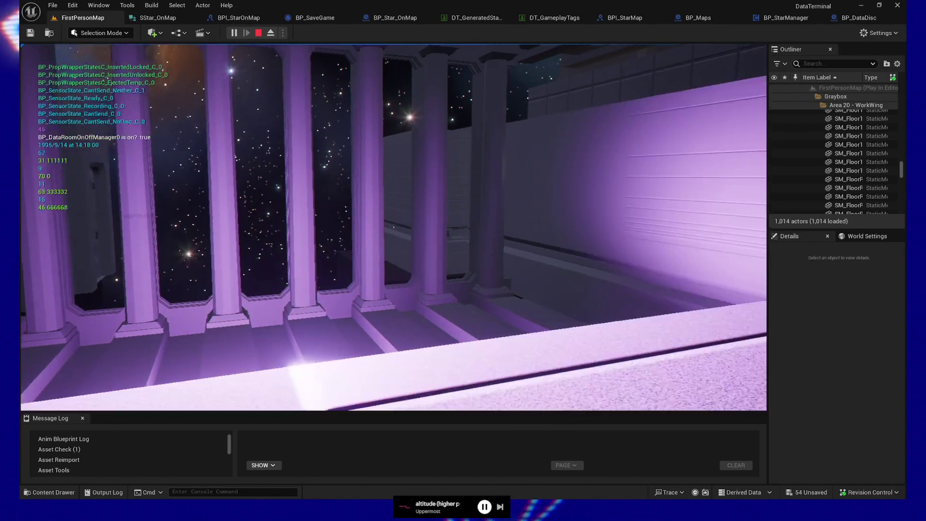
{"action": "key", "text": "w"}
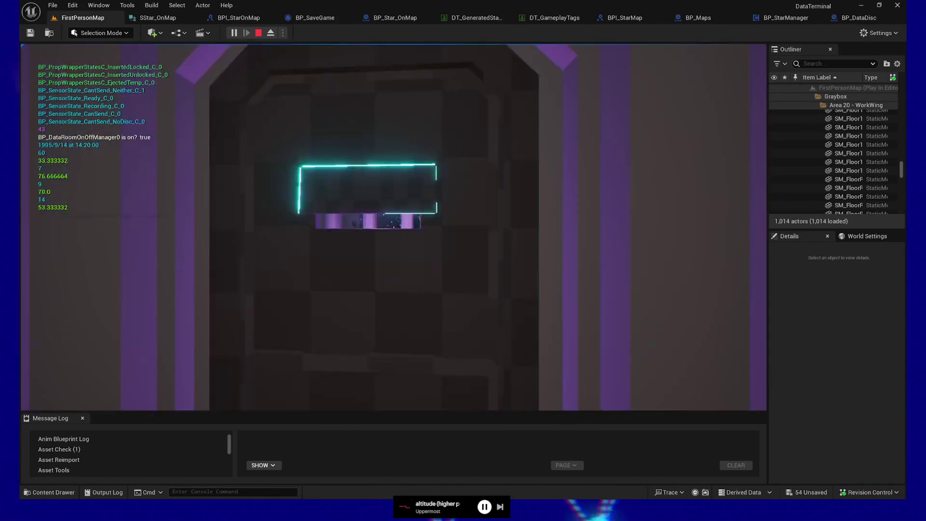
{"action": "key", "text": "s"}
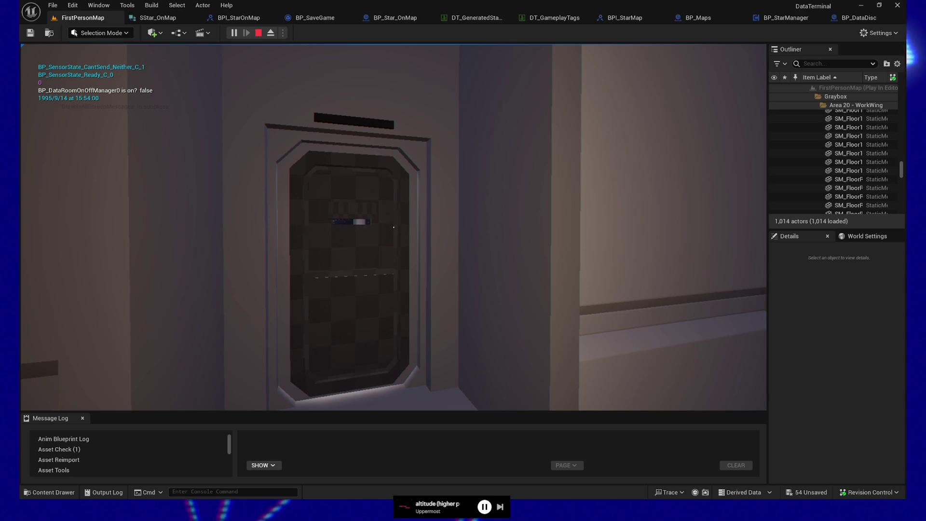
Step: Eject a Processed Data B disc from the terminal showing 004 DISCS
{"action": "mouse_move", "coordinate": [393, 228]}
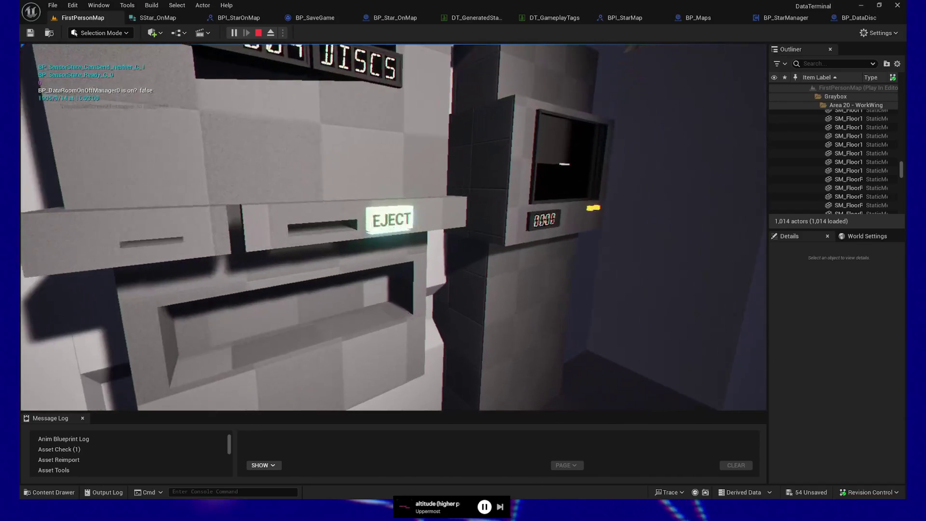
{"action": "left_click", "coordinate": [394, 227]}
Step: Take the ejected Processed Data B disc, walk up to the lounge's starfield window, and pause the game
{"action": "left_click", "coordinate": [394, 228]}
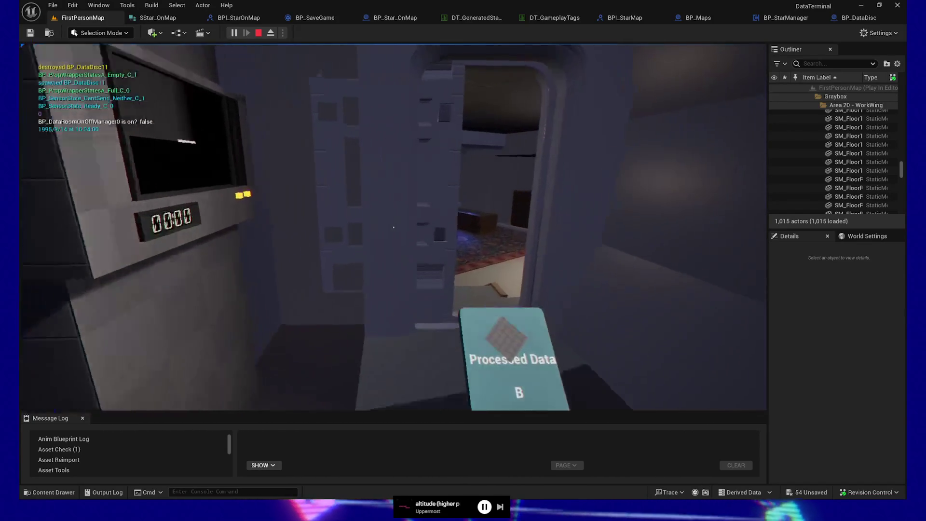
{"action": "key", "text": "w"}
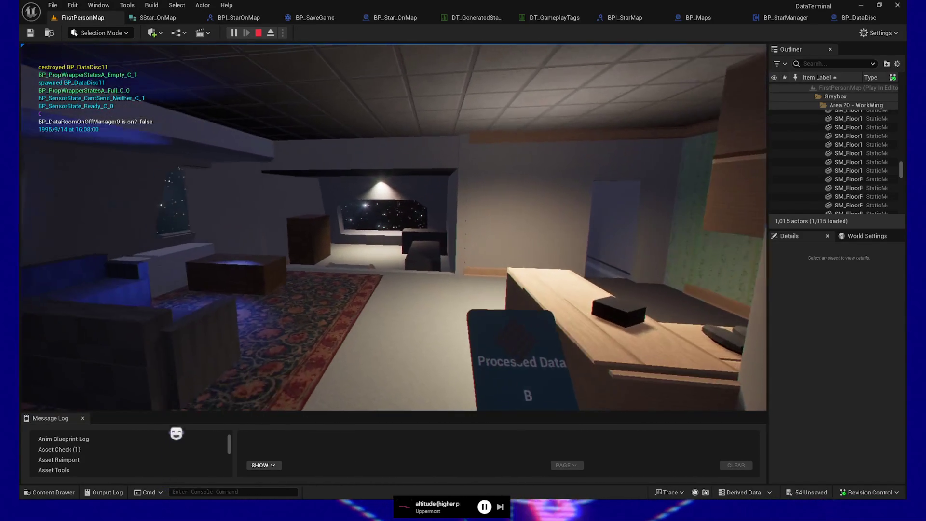
{"action": "mouse_move", "coordinate": [180, 403]}
{"action": "key", "text": "w"}
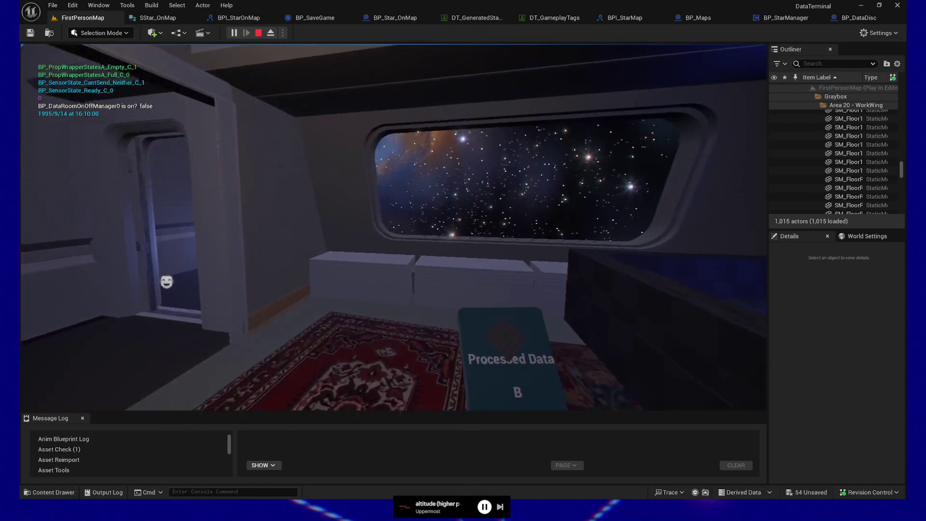
{"action": "key", "text": "w"}
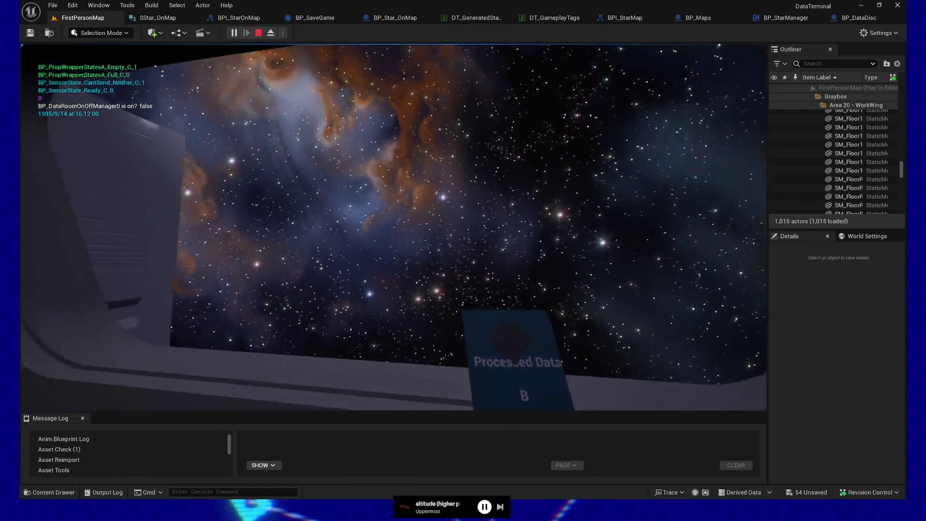
{"action": "key", "text": "w"}
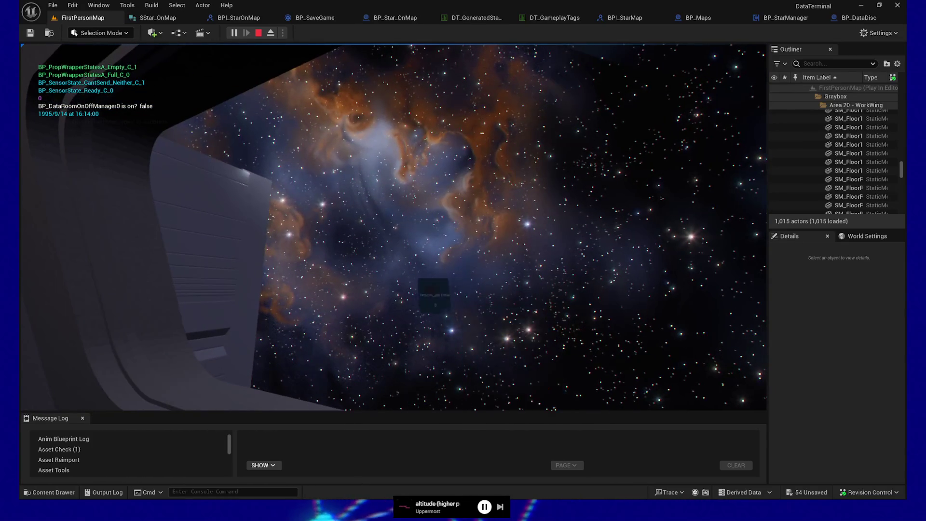
{"action": "mouse_move", "coordinate": [394, 226]}
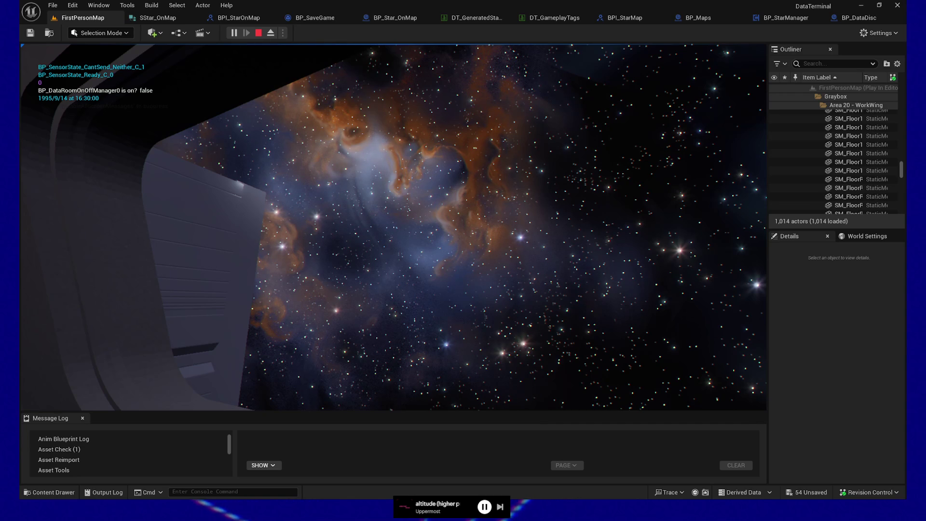
{"action": "key", "text": "Escape"}
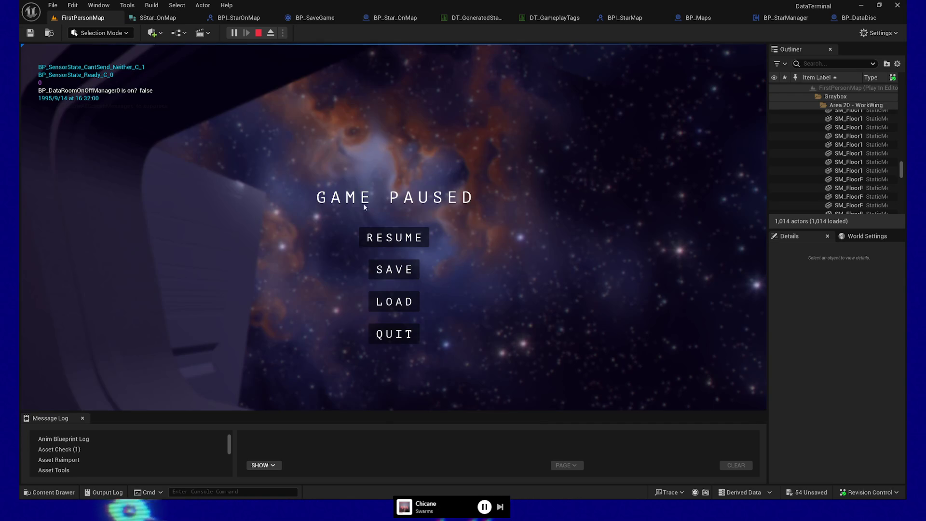
Step: Quit the play session and bring up the BP_DataDisc blueprint's Event Graph
{"action": "left_click", "coordinate": [394, 334]}
{"action": "left_click", "coordinate": [847, 19]}
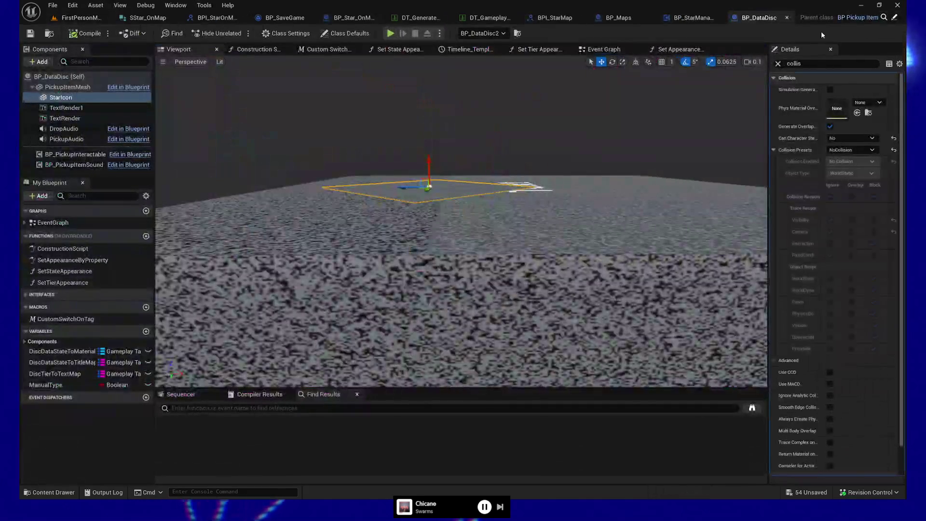
{"action": "left_click", "coordinate": [626, 49]}
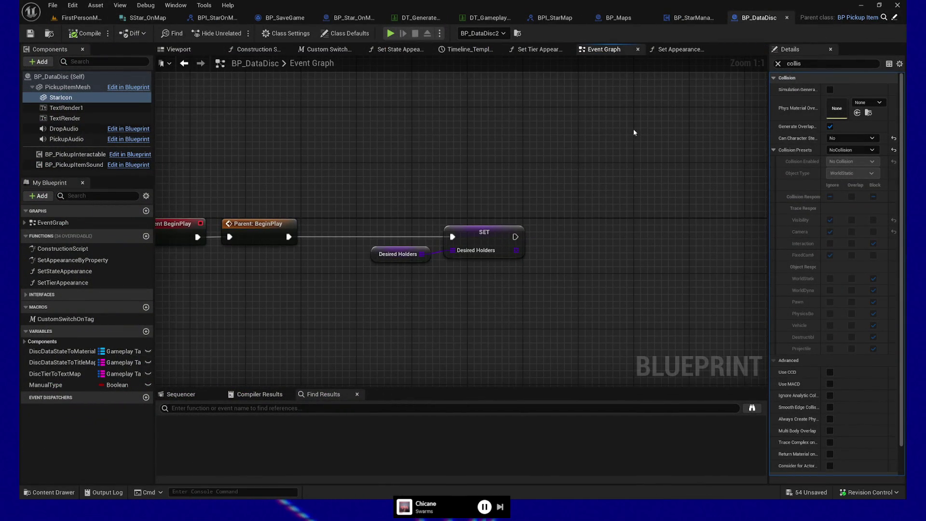
Step: Search the Event Graph's action list for 'liter' and choose a literal node entry
{"action": "right_click", "coordinate": [482, 164]}
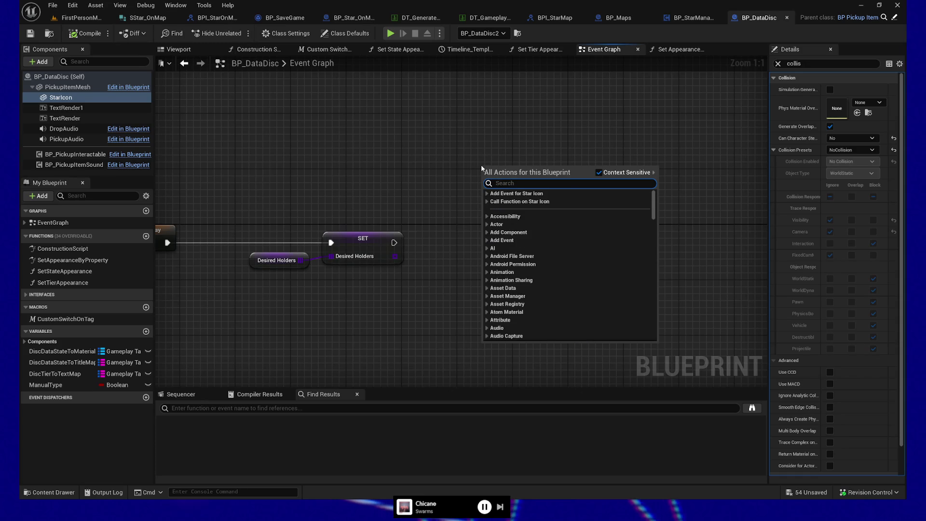
{"action": "type", "text": "liter"}
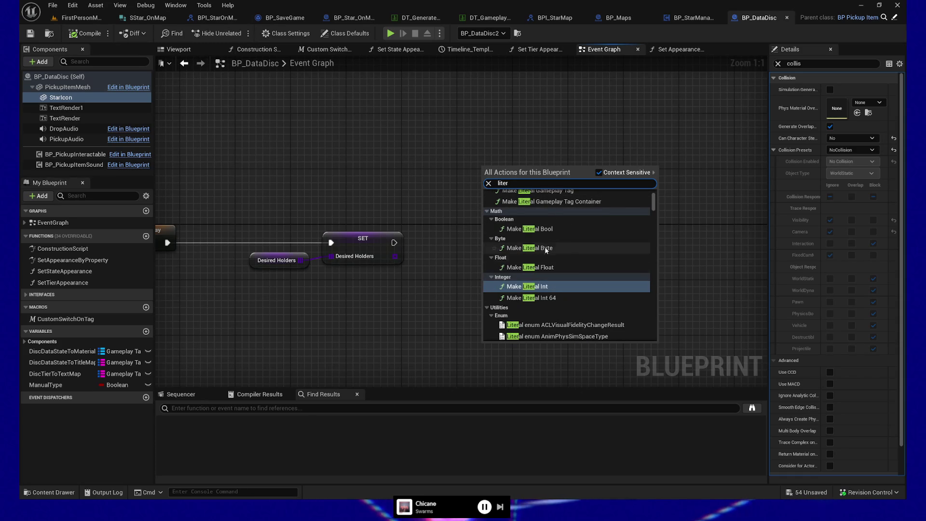
{"action": "left_click", "coordinate": [298, 205]}
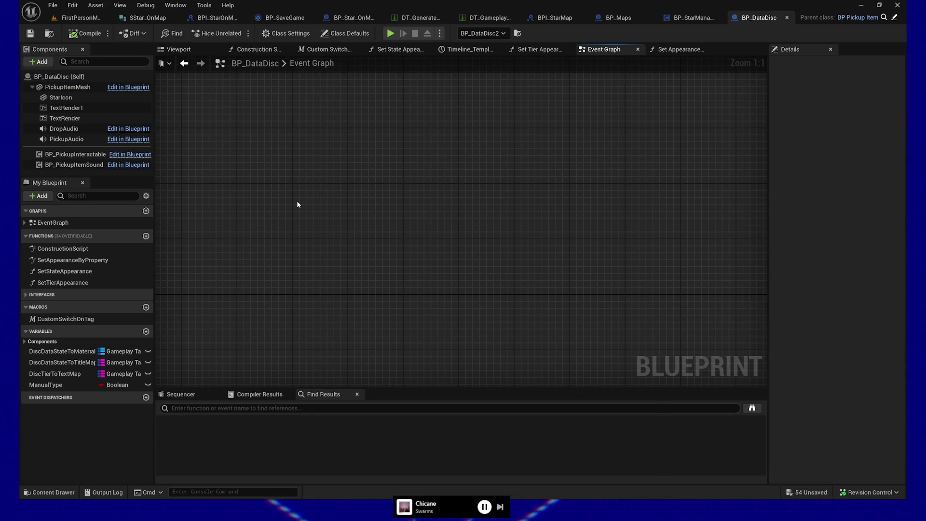
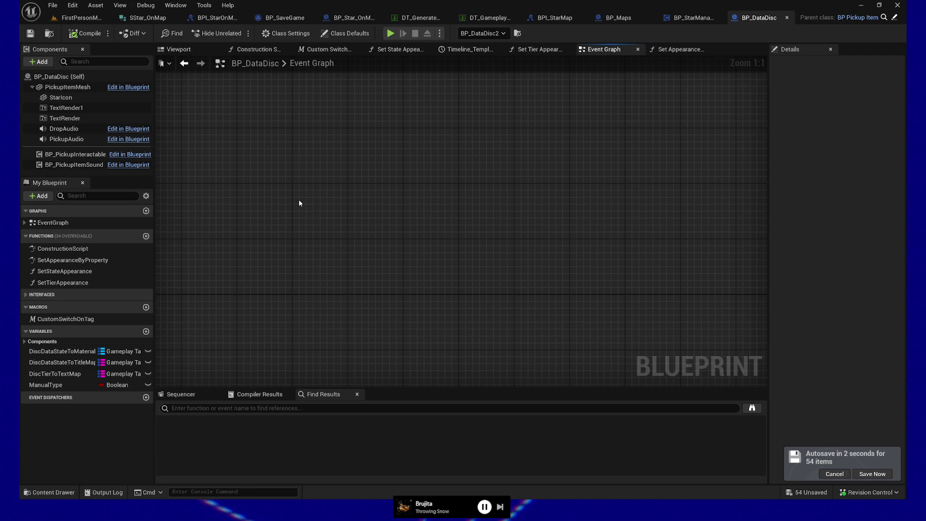
Step: Frame the Event Graph nodes, orbit the preview around the disc and select its StarIcon plane
{"action": "key", "text": "Home"}
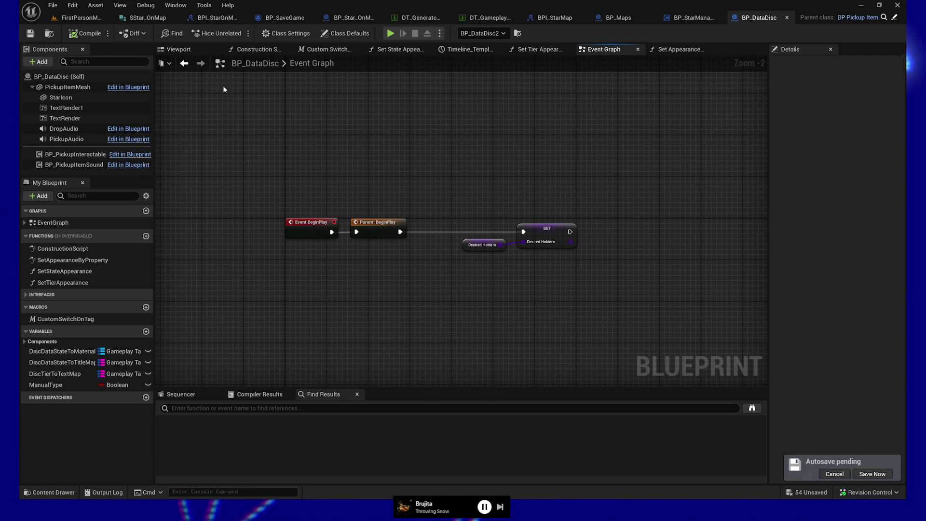
{"action": "left_click_drag", "start_coordinate": [301, 158], "coordinate": [315, 197]}
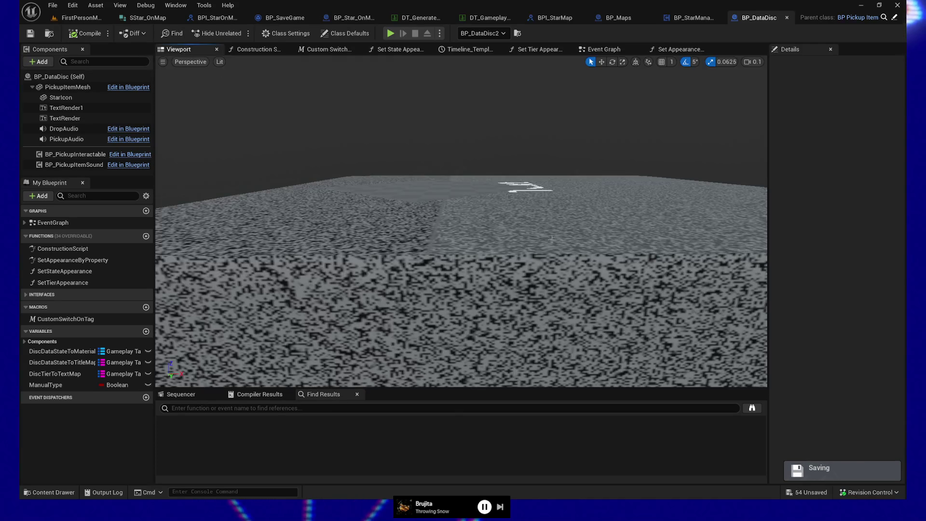
{"action": "mouse_move", "coordinate": [544, 209]}
{"action": "left_mouse_down"}
{"action": "mouse_move", "coordinate": [496, 201]}
{"action": "mouse_move", "coordinate": [498, 190]}
{"action": "left_mouse_up"}
{"action": "left_click", "coordinate": [515, 211]}
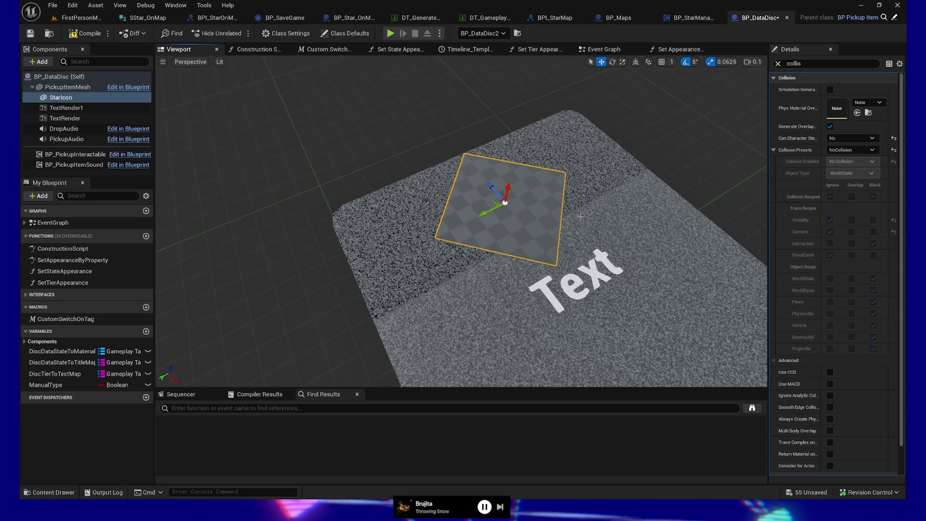
Step: Clear the 'collis' Details filter and open the content drawer at the root, searching 'star'
{"action": "left_click", "coordinate": [778, 63]}
{"action": "left_click", "coordinate": [53, 493]}
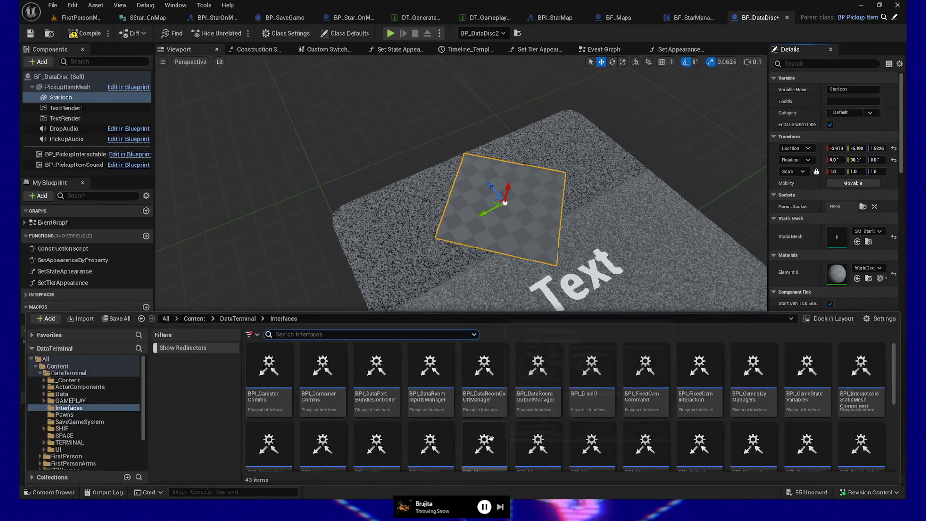
{"action": "left_click", "coordinate": [46, 359]}
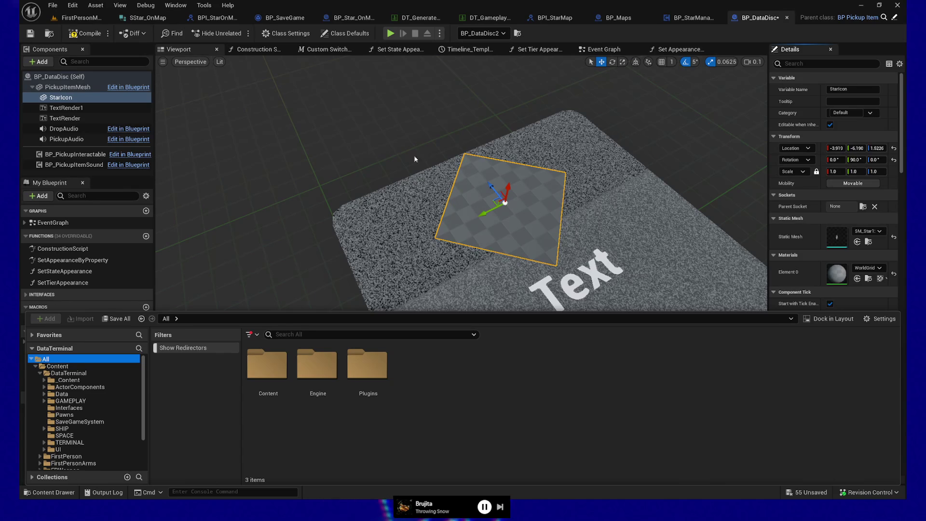
{"action": "left_click", "coordinate": [294, 336]}
{"action": "type", "text": "star"}
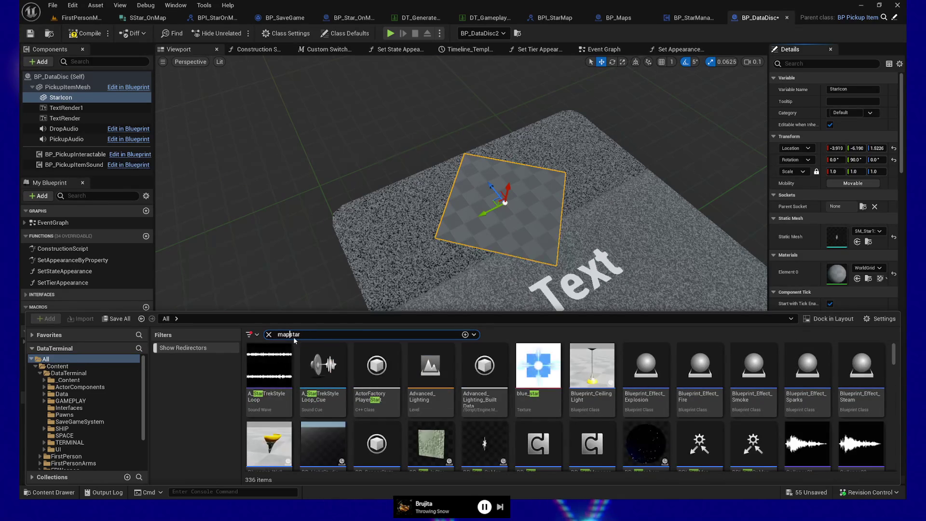
Step: Narrow the content search to 'star_on' and open the BP_Star_OnMap Blueprint's viewport
{"action": "key", "text": "Home"}
{"action": "type", "text": "map"}
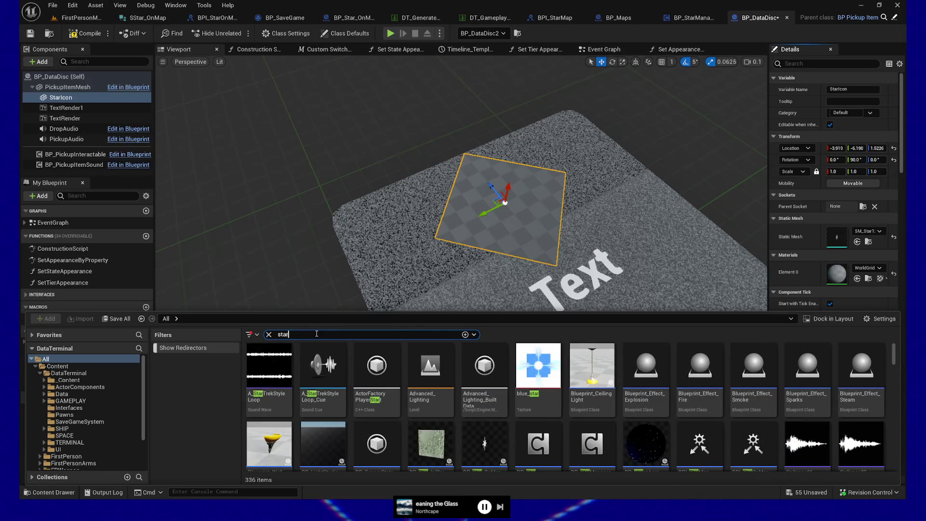
{"action": "type", "text": "_on"}
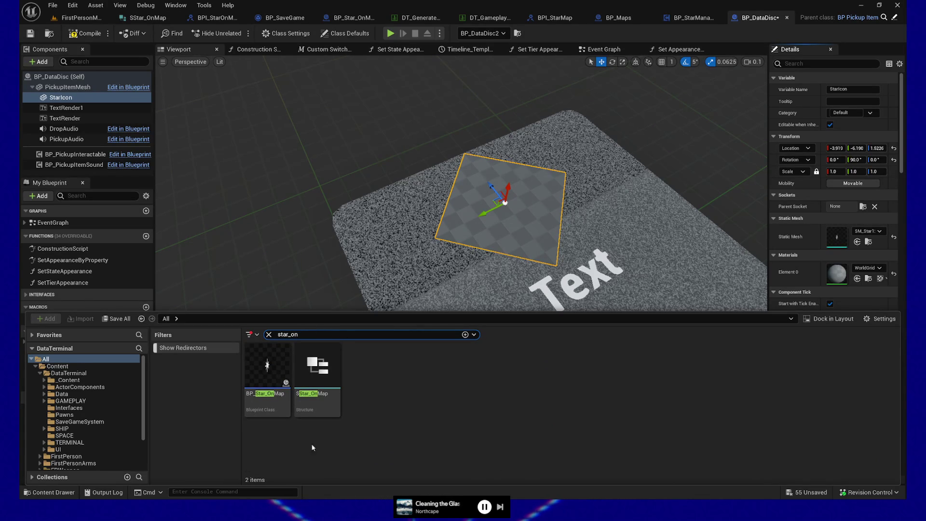
{"action": "double_click", "coordinate": [263, 364]}
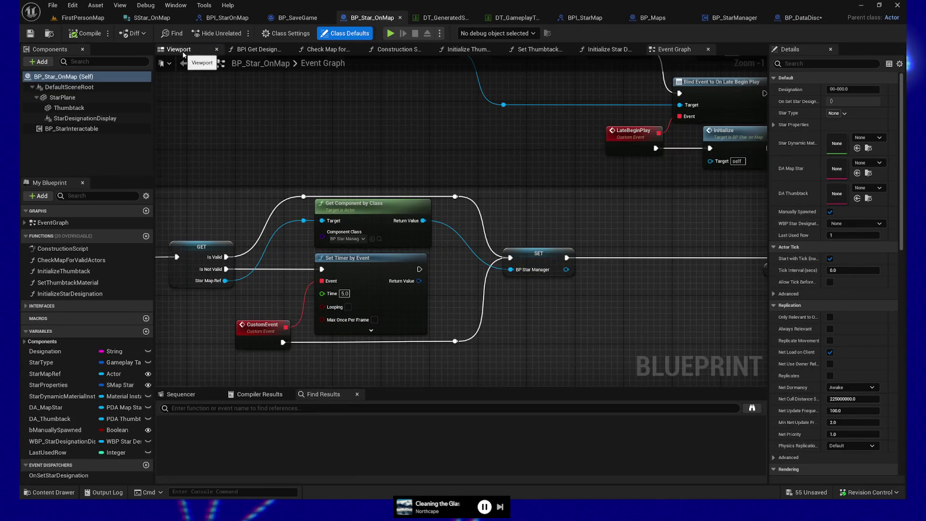
{"action": "left_click", "coordinate": [179, 50]}
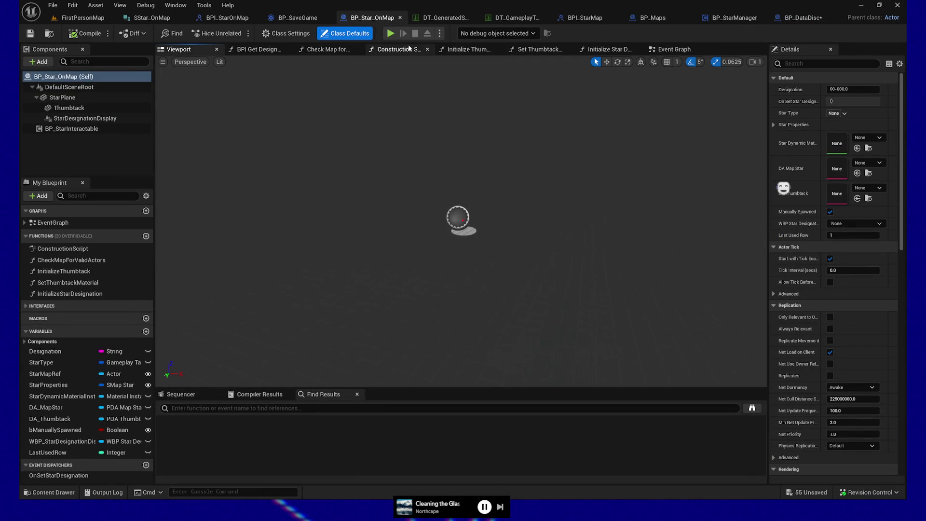
Step: Show the Construction Script and select StarPlane to reveal its M_StarIcon_OnMap material
{"action": "left_click", "coordinate": [395, 49]}
{"action": "left_click_drag", "start_coordinate": [580, 140], "coordinate": [612, 139]}
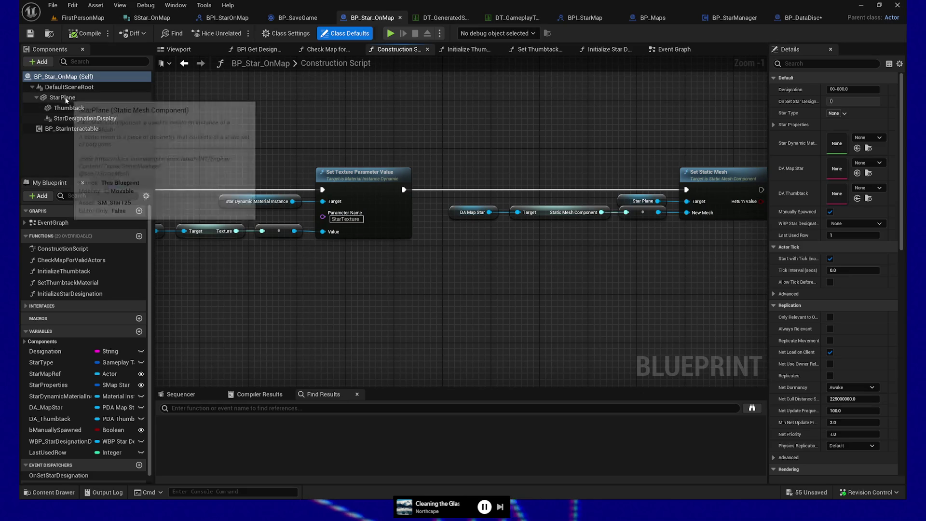
{"action": "left_click", "coordinate": [62, 97]}
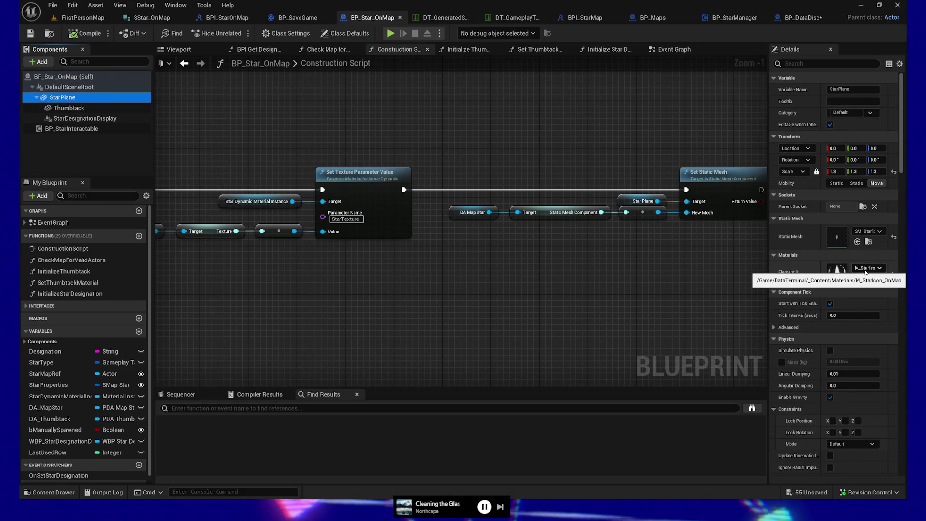
{"action": "left_click", "coordinate": [77, 488]}
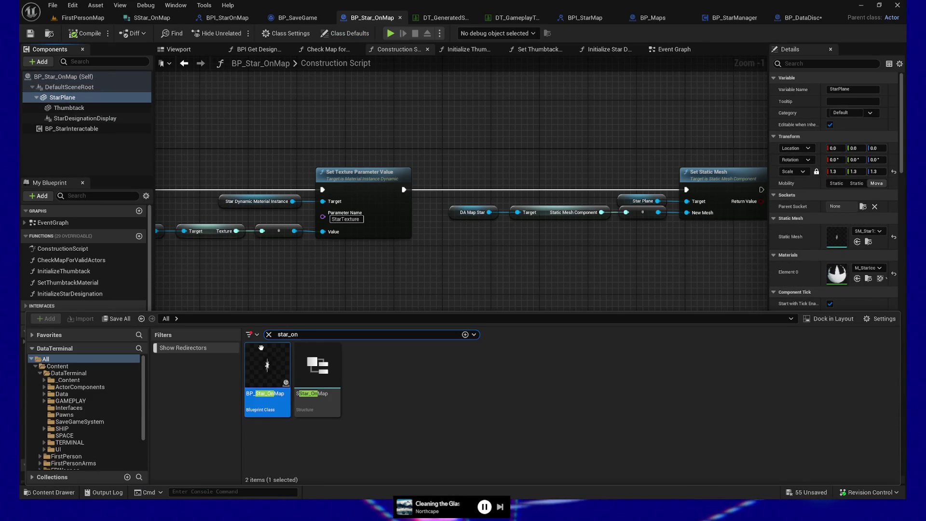
Step: Search 'staric' and create material instance M_StarIcon_OnMap_Inst from M_StarIcon_OnMap
{"action": "type", "text": "staric"}
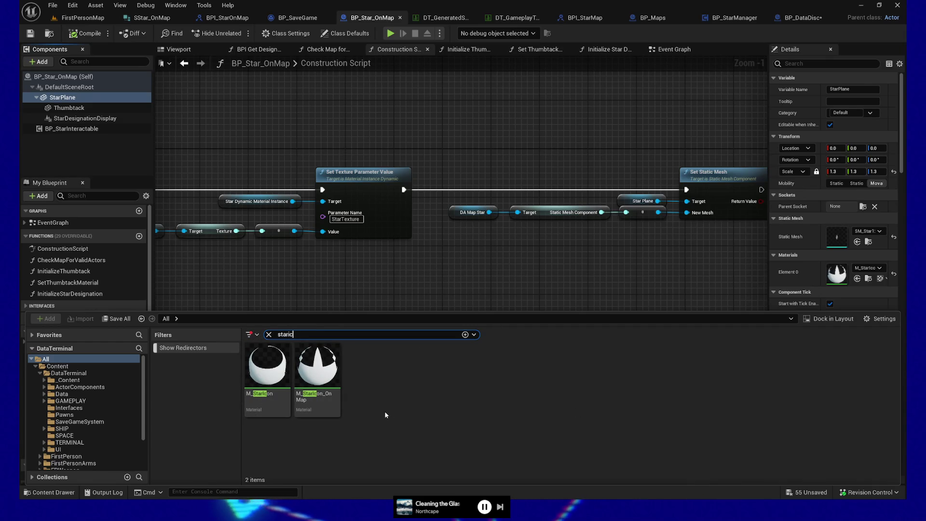
{"action": "left_click", "coordinate": [316, 369]}
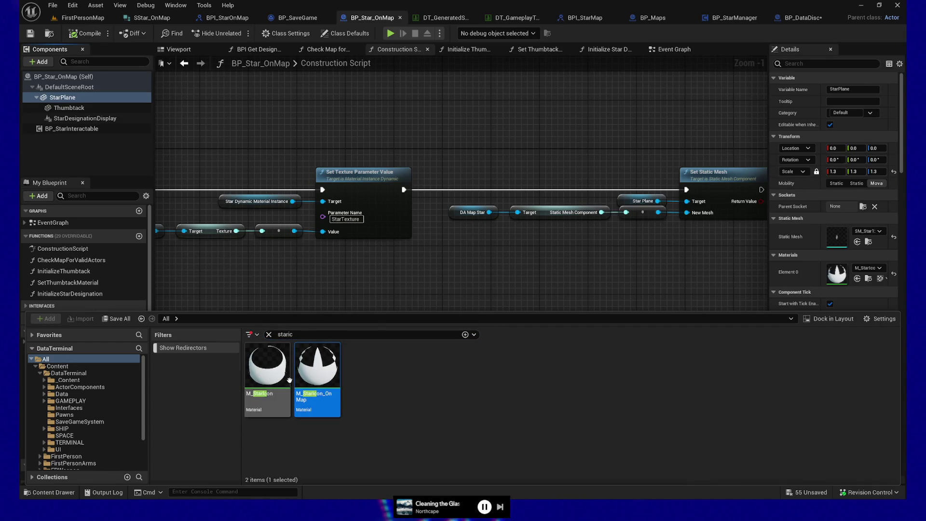
{"action": "mouse_move", "coordinate": [321, 369]}
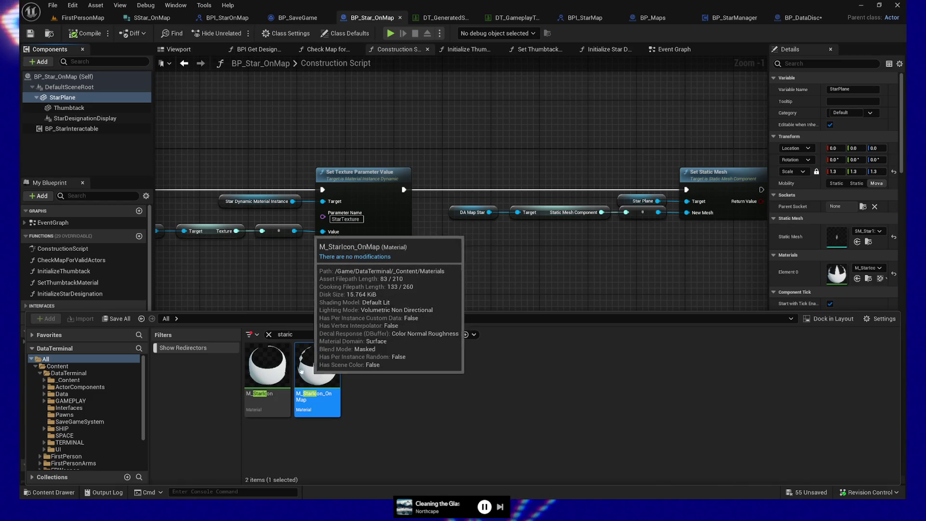
{"action": "right_click", "coordinate": [328, 372]}
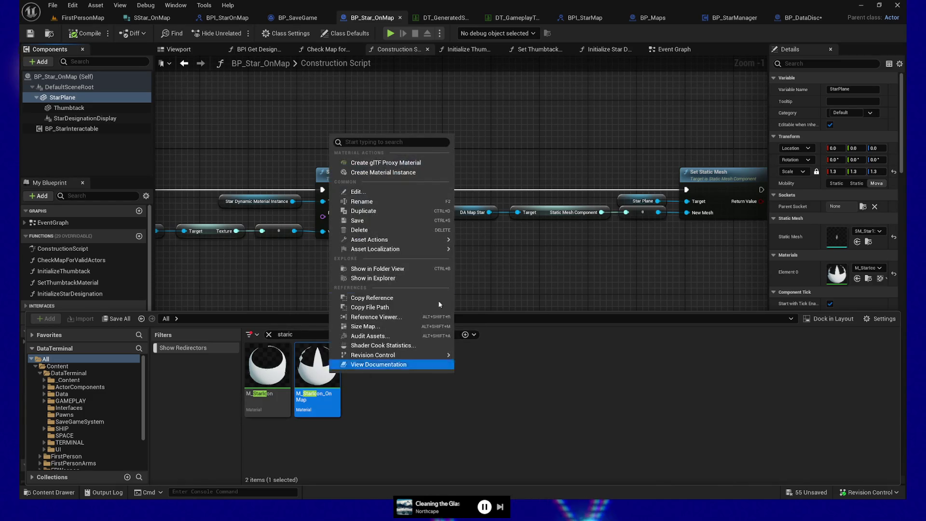
{"action": "left_click", "coordinate": [422, 172]}
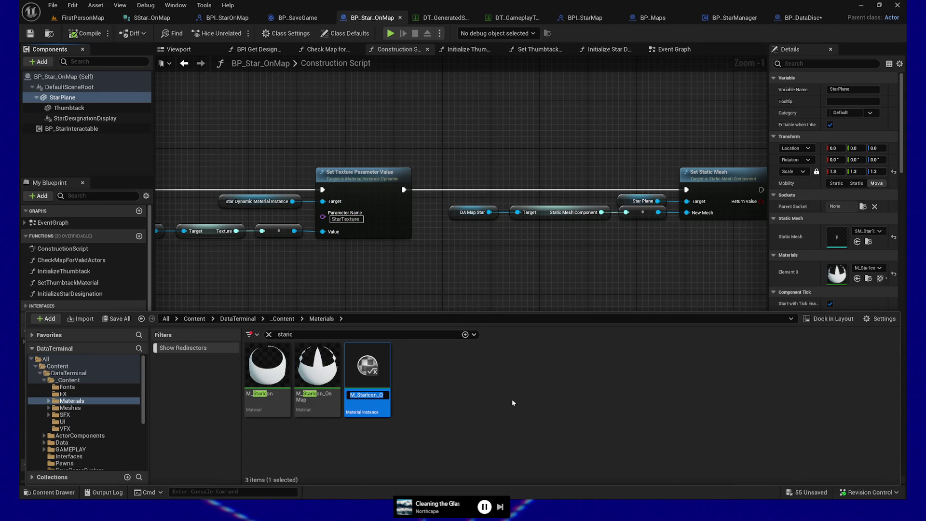
{"action": "key", "text": "Return"}
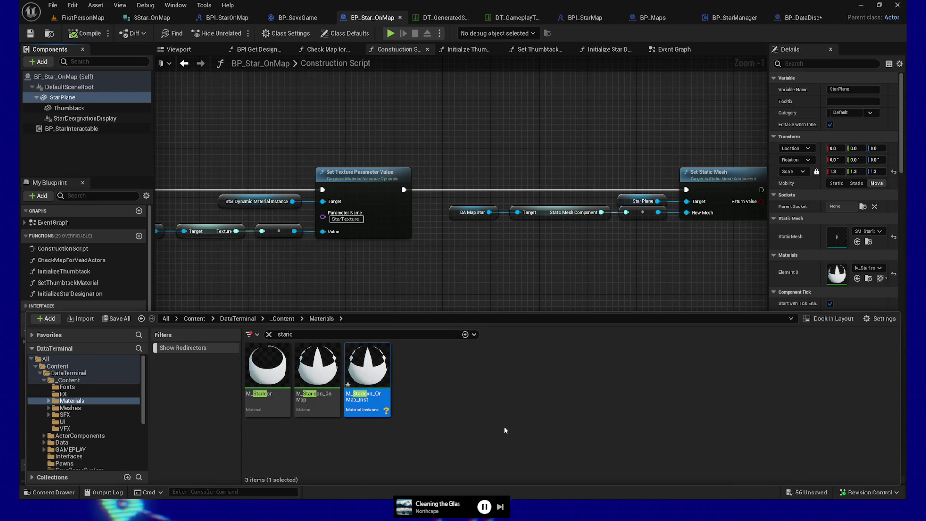
Step: Undo and redo the change, then select M_StarIcon_OnMap_Inst and request its deletion
{"action": "key", "text": "ctrl+z"}
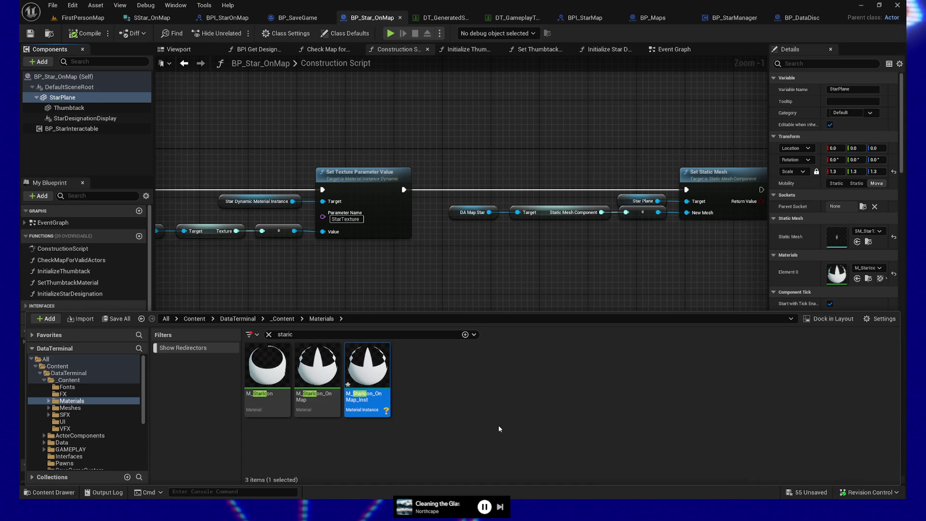
{"action": "key", "text": "ctrl+y"}
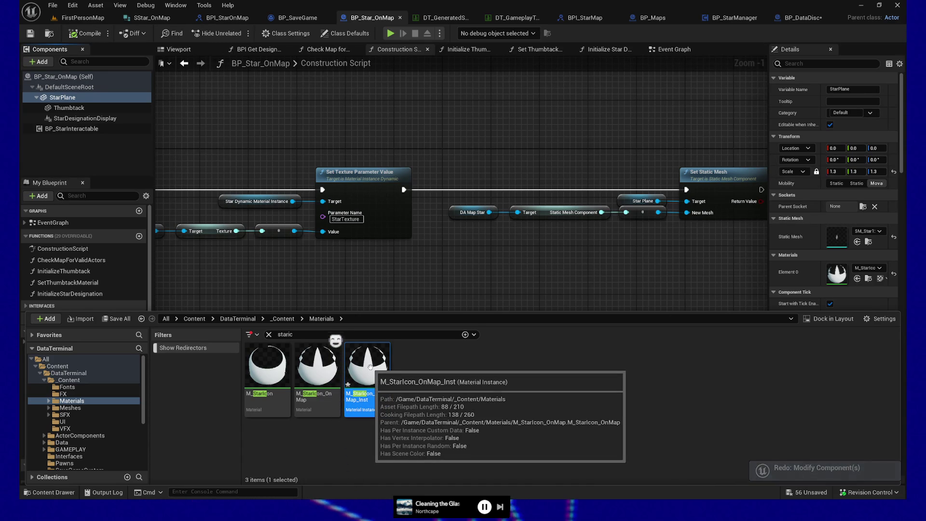
{"action": "left_click", "coordinate": [418, 414]}
{"action": "left_click", "coordinate": [382, 374]}
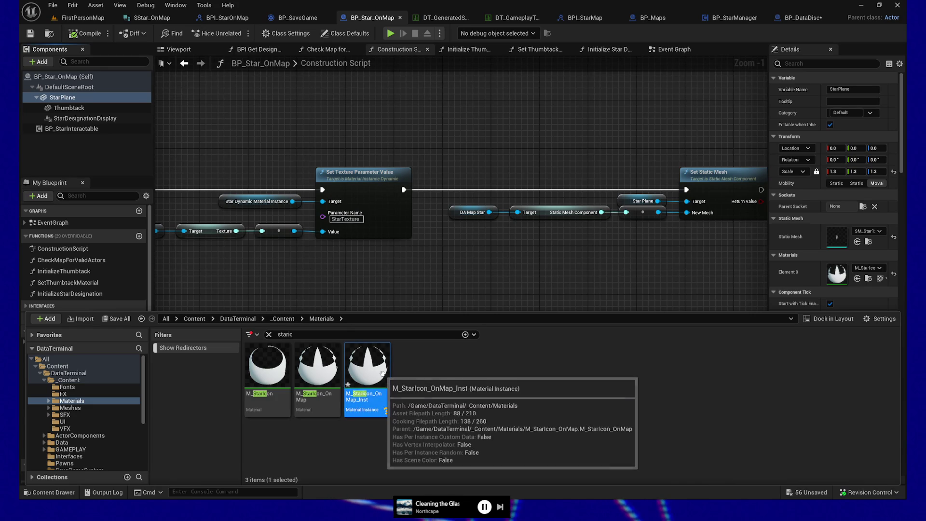
{"action": "key", "text": "Delete"}
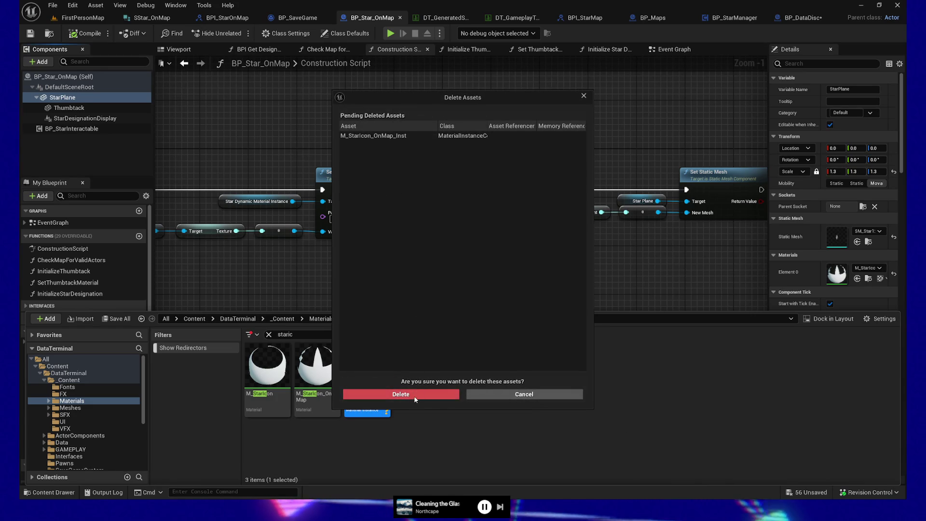
Step: Confirm deleting M_StarIcon_OnMap_Inst and select the M_StarIcon_OnMap material
{"action": "left_click", "coordinate": [413, 394]}
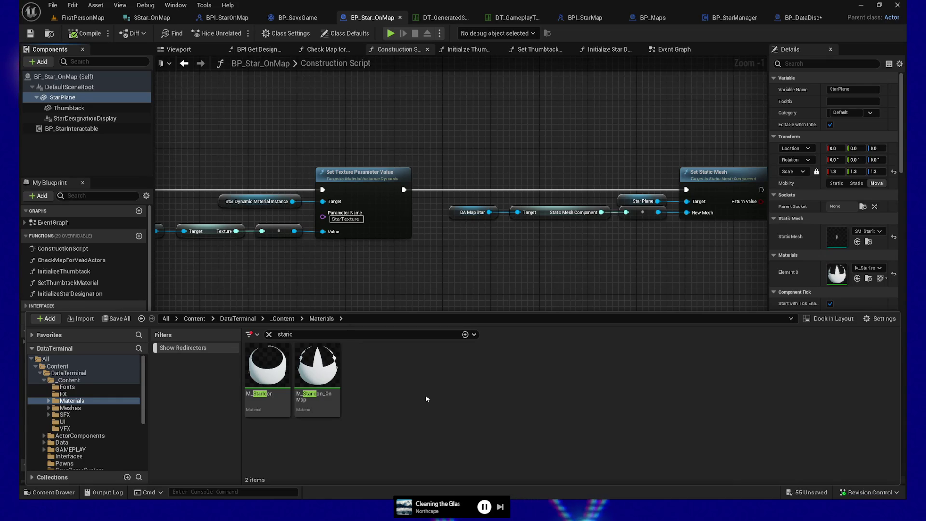
{"action": "left_click", "coordinate": [318, 371]}
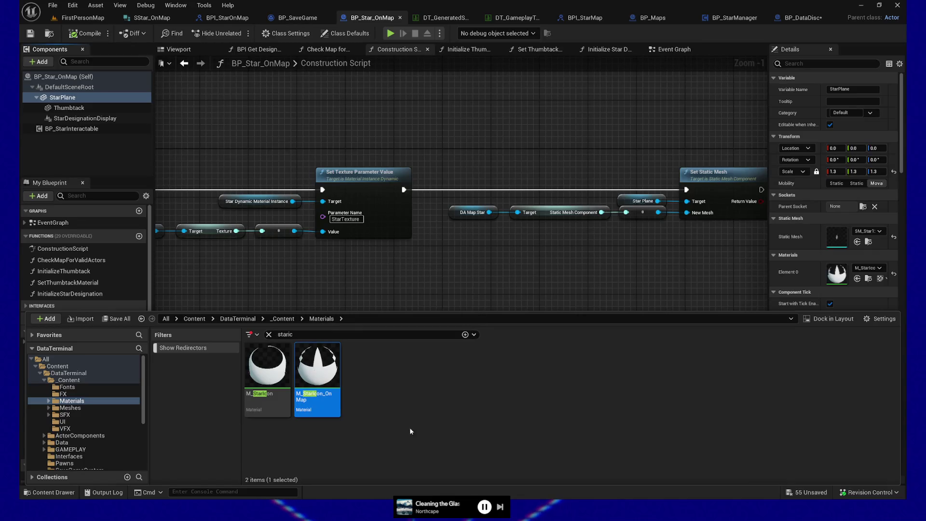
Step: Assign M_StarIcon to BP_DataDisc's StarIcon Element 0 material and compile the blueprint
{"action": "left_click", "coordinate": [803, 20]}
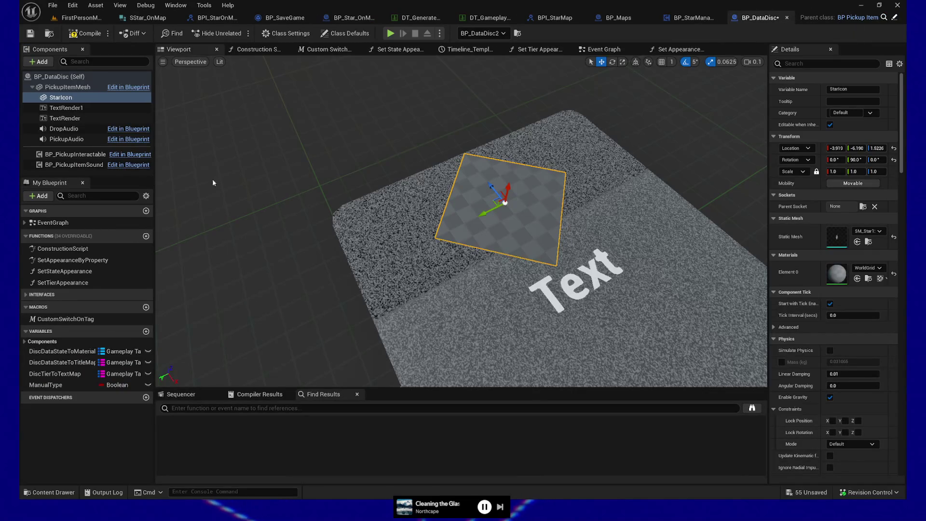
{"action": "left_click", "coordinate": [871, 269]}
{"action": "type", "text": "_star"}
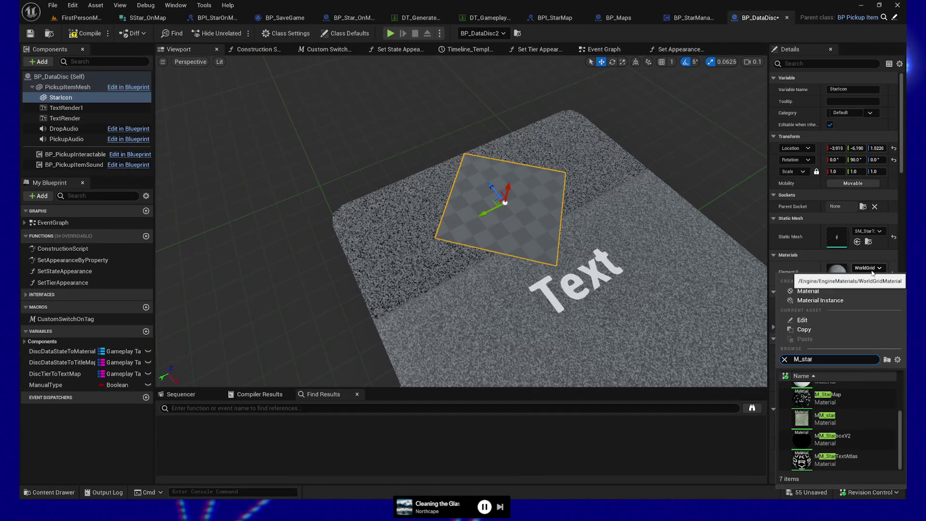
{"action": "type", "text": "ic"}
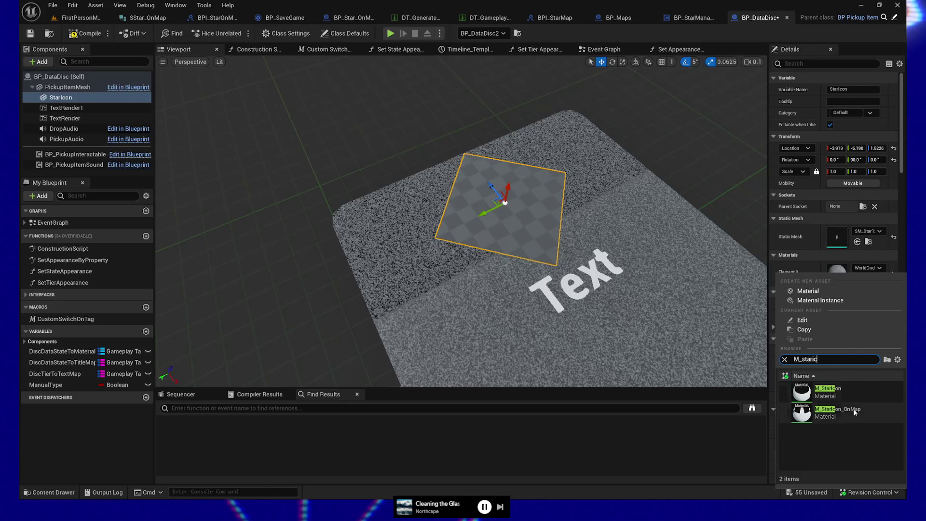
{"action": "left_click", "coordinate": [843, 412]}
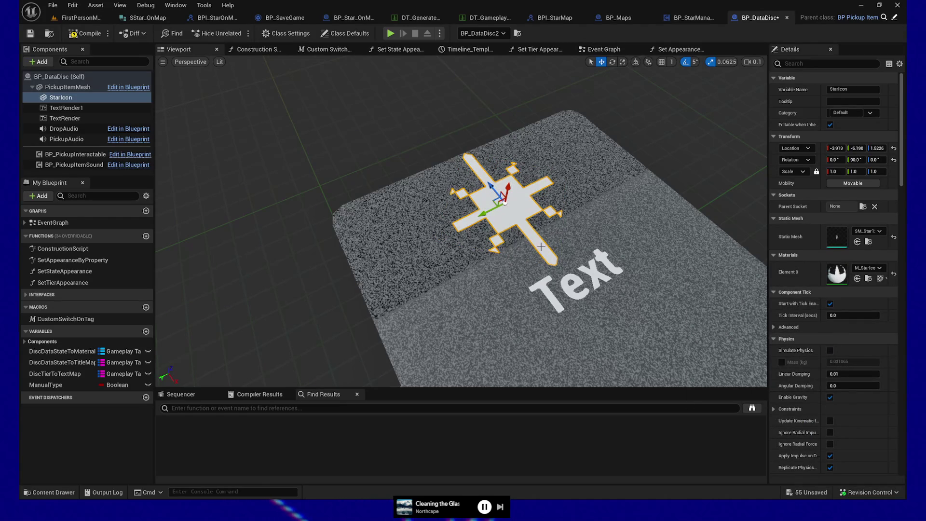
{"action": "left_click", "coordinate": [82, 33]}
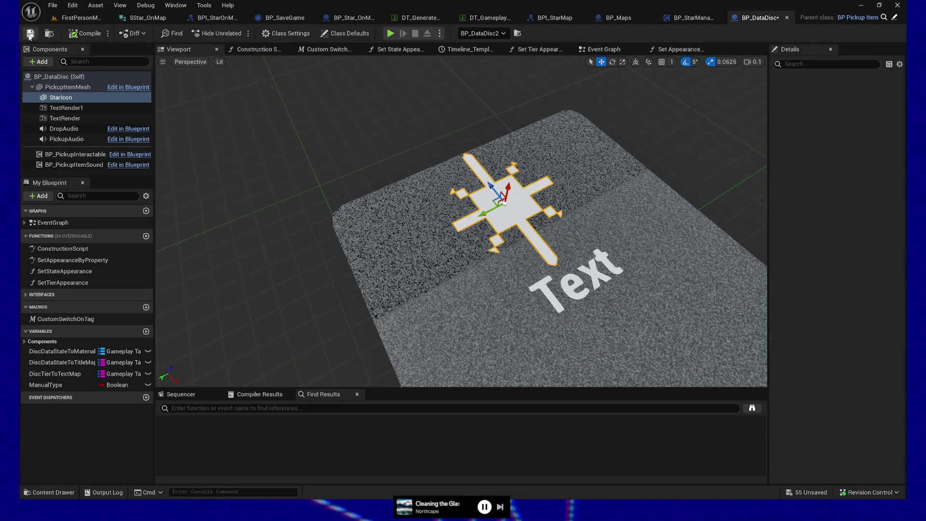
{"action": "left_click", "coordinate": [53, 19]}
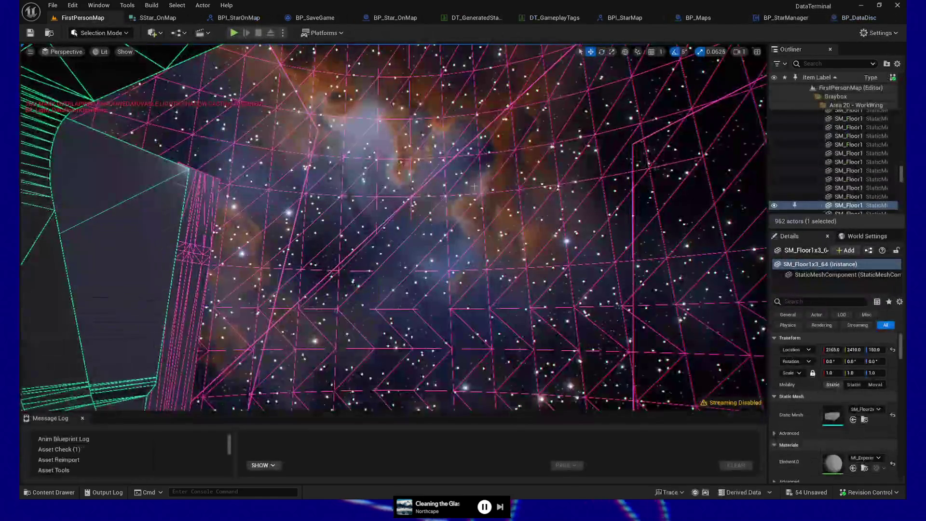
Step: Fly into the interior, Play From Here on a floor spot and walk toward the pneumatic stations
{"action": "left_click_drag", "start_coordinate": [462, 189], "coordinate": [462, 189]}
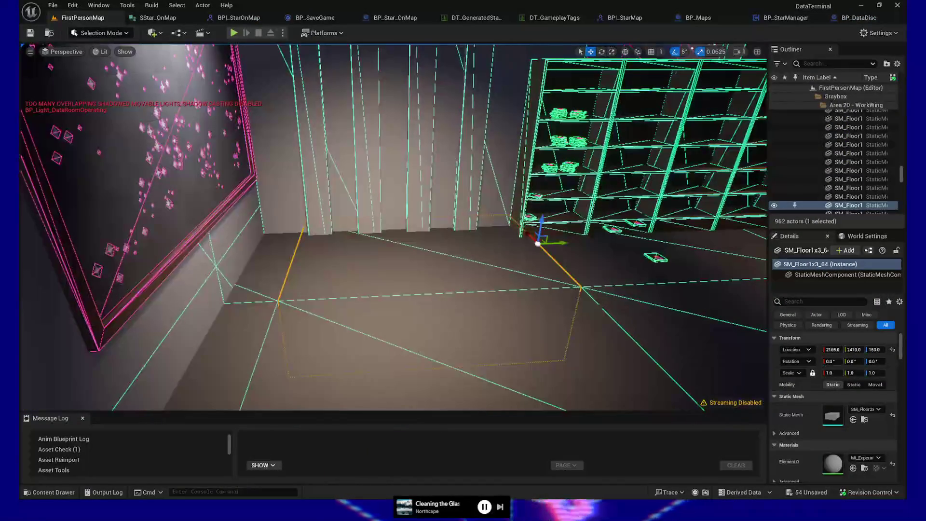
{"action": "right_click", "coordinate": [437, 351]}
{"action": "left_click", "coordinate": [437, 350]}
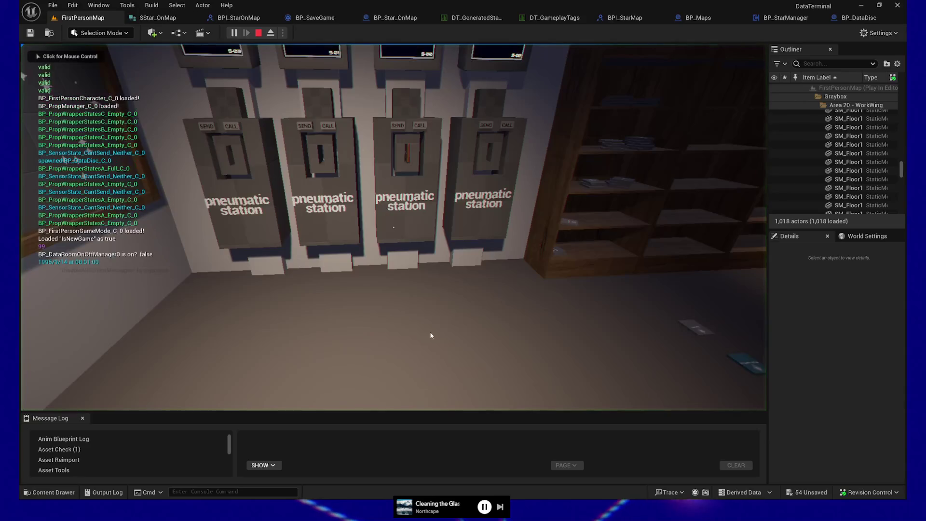
{"action": "key", "text": "w"}
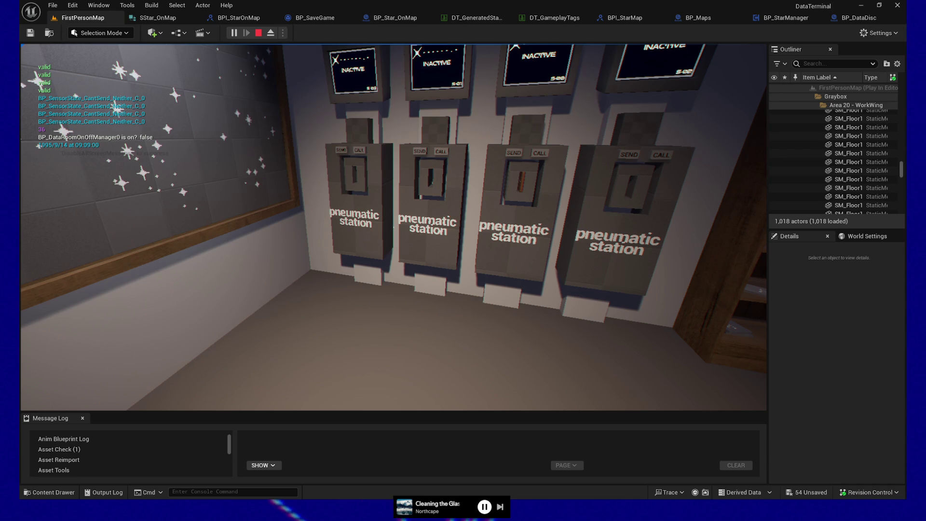
Step: Walk around the room, looking at the discs and the star chalkboard wall
{"action": "key", "text": "s"}
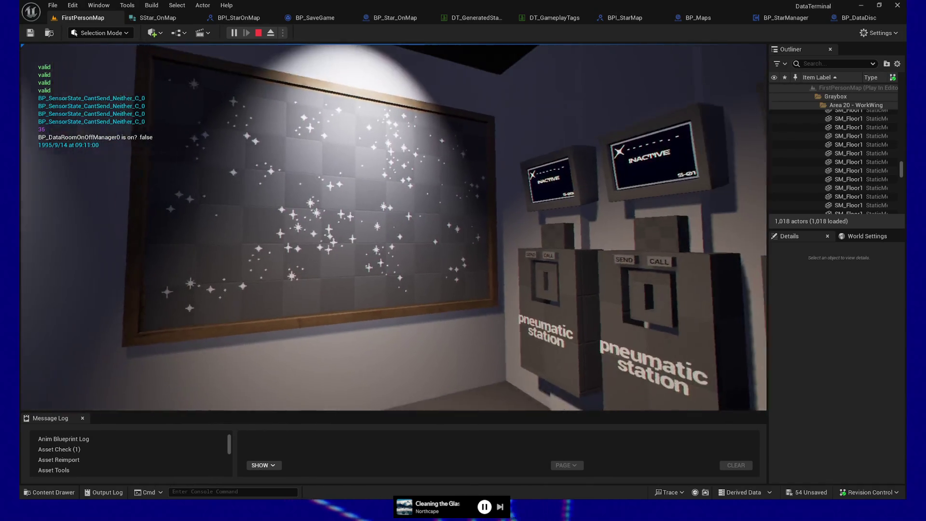
{"action": "key", "text": "w"}
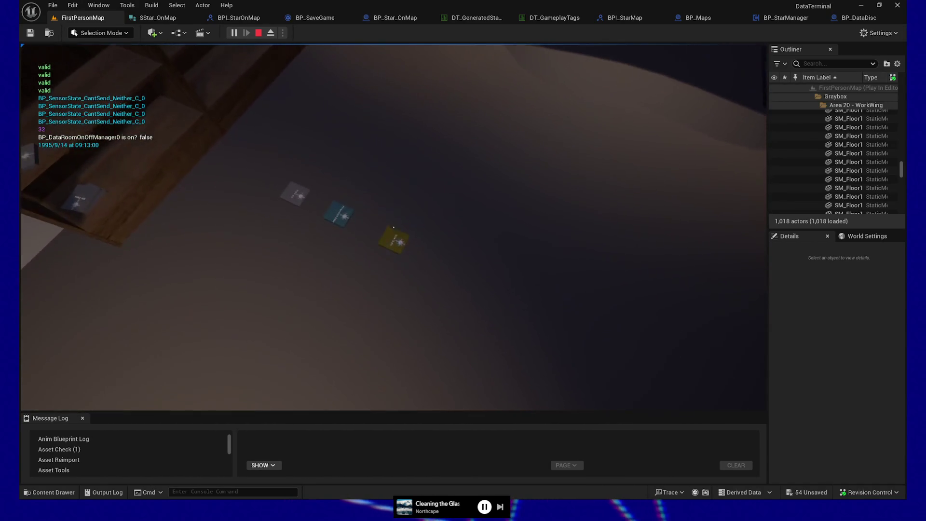
{"action": "key", "text": "w"}
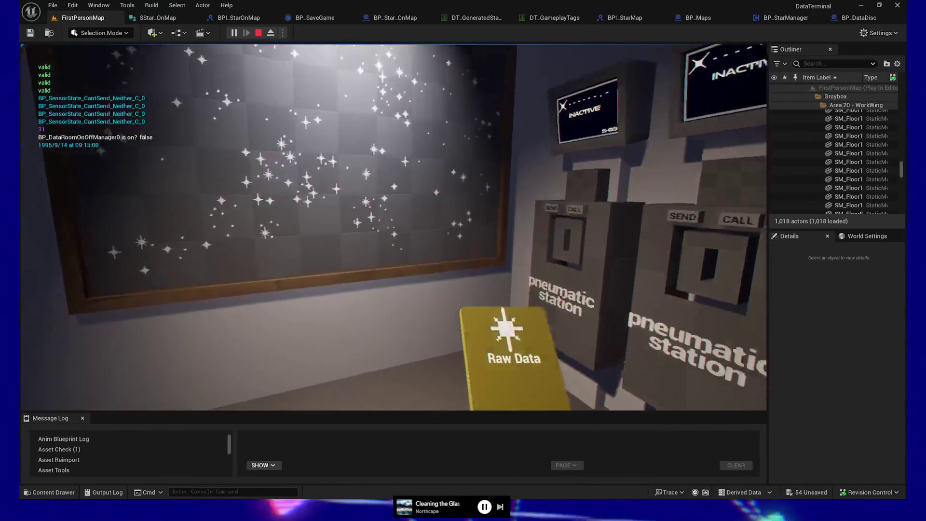
{"action": "key", "text": "w"}
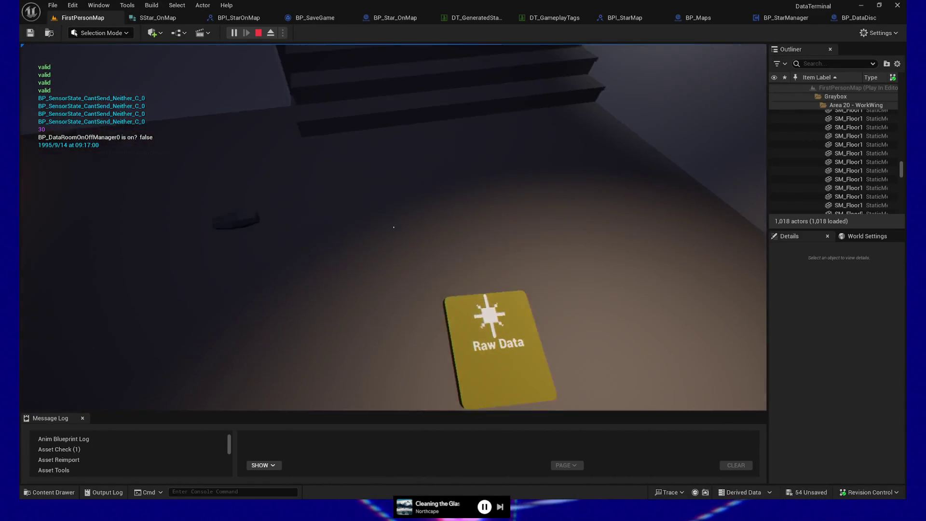
Step: Drop the Raw Data disc, pick up and drop Processed Data and No Data discs, then pause
{"action": "left_click", "coordinate": [393, 227]}
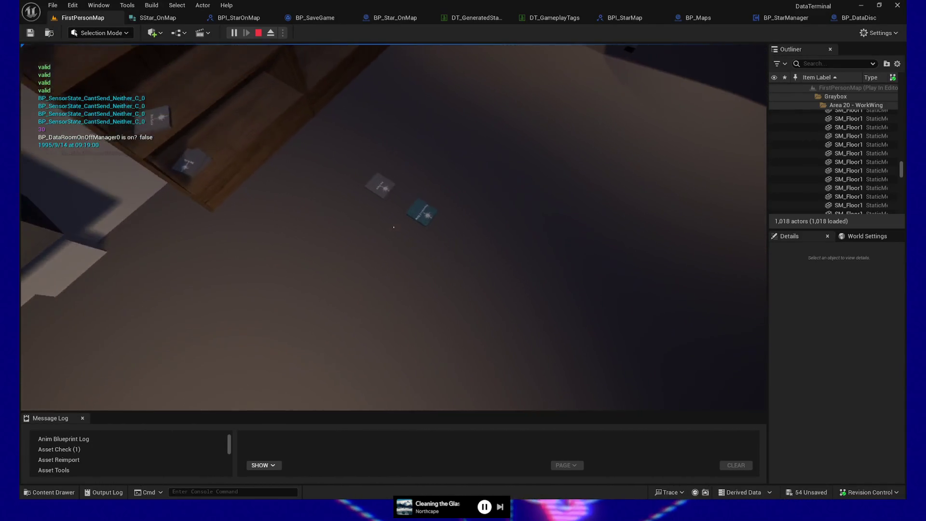
{"action": "left_click", "coordinate": [394, 228]}
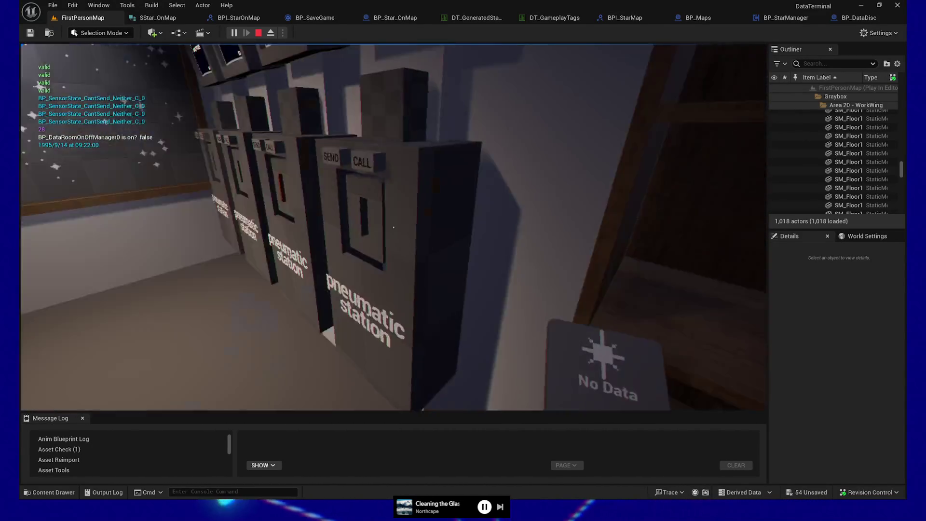
{"action": "left_click", "coordinate": [394, 228]}
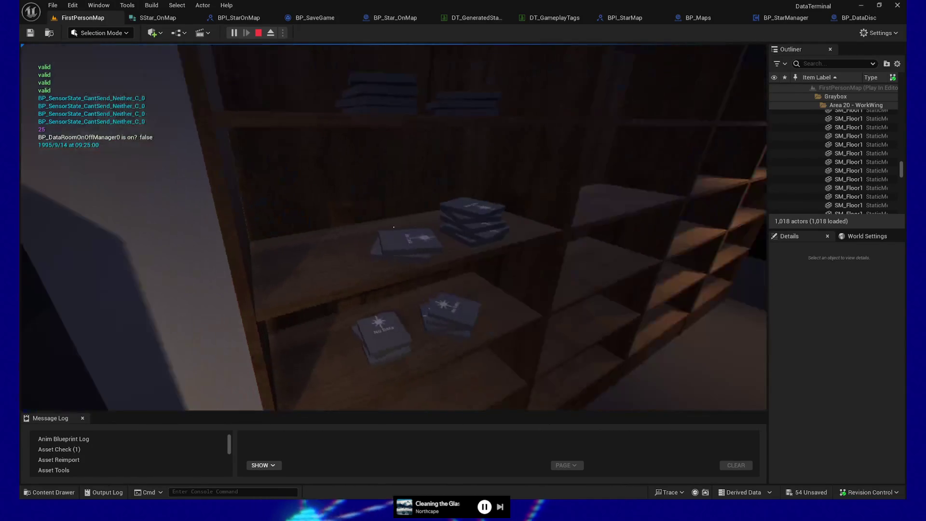
{"action": "left_click", "coordinate": [393, 227]}
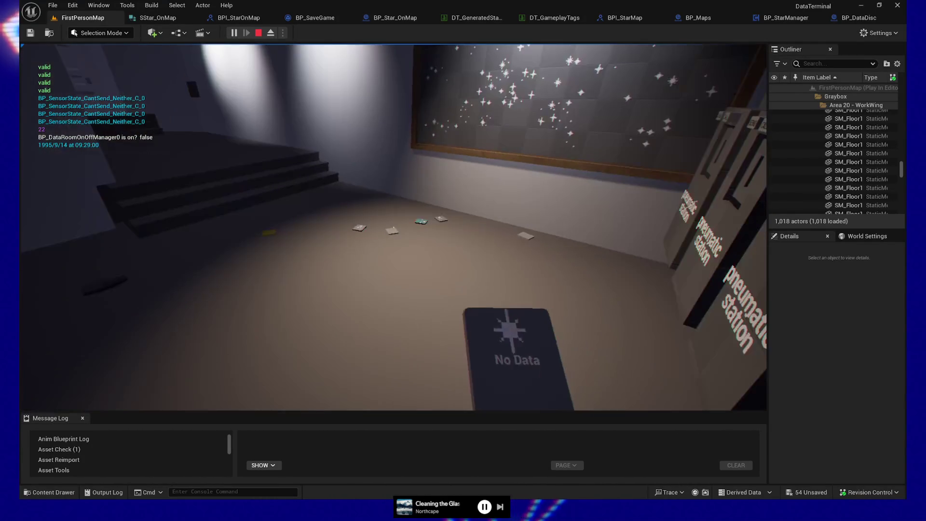
{"action": "left_click", "coordinate": [394, 228]}
{"action": "key", "text": "Escape"}
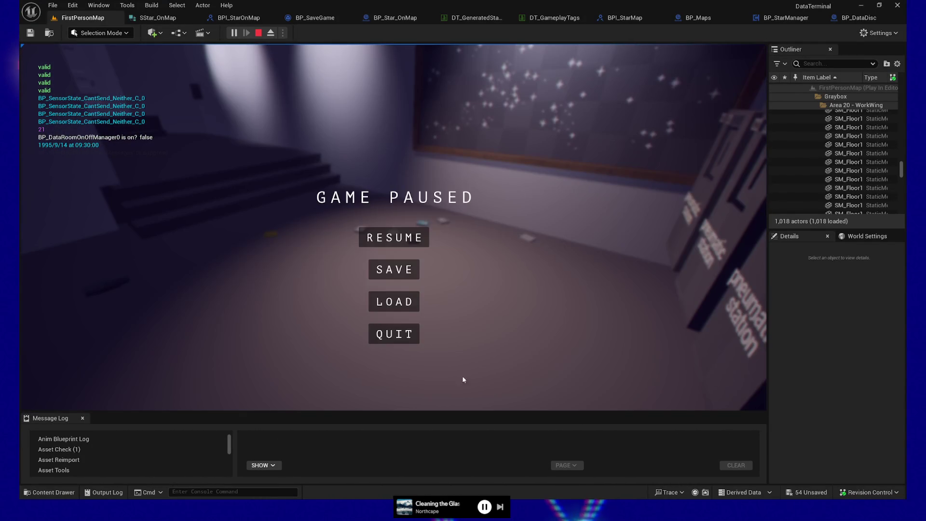
Step: Quit the play session and right-click floor piece SM_Floor1x3_60 beside the stairs corridor
{"action": "left_click", "coordinate": [399, 327]}
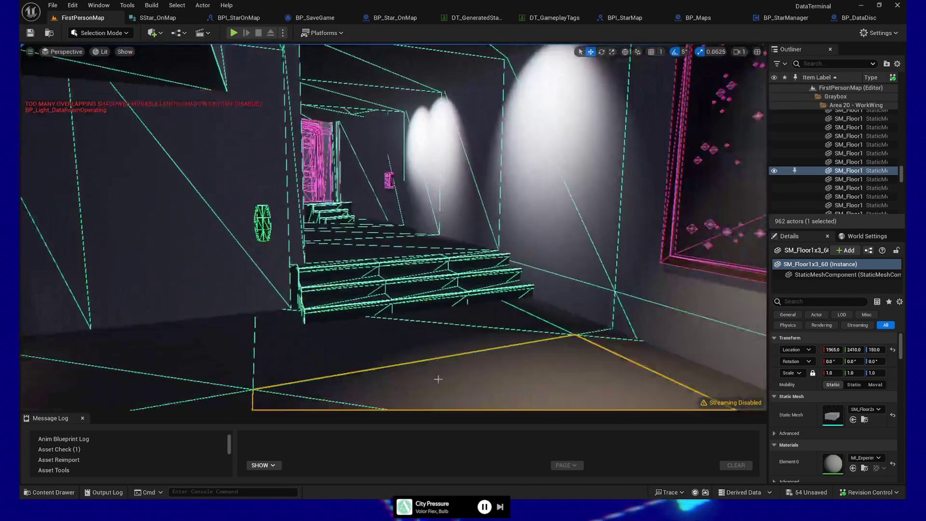
{"action": "right_click", "coordinate": [437, 100]}
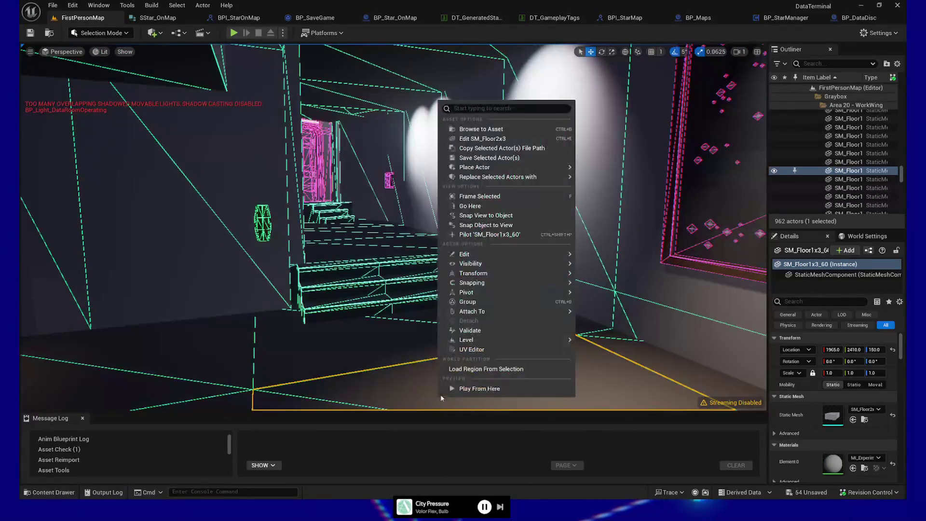
Step: Play From Here and walk down the stairs corridor into the room facing the door
{"action": "left_click", "coordinate": [459, 384]}
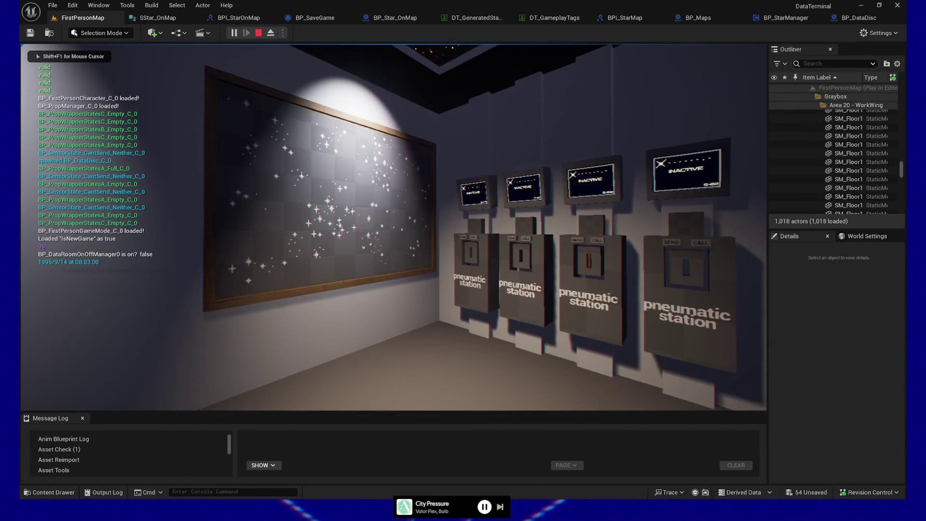
{"action": "key", "text": "w"}
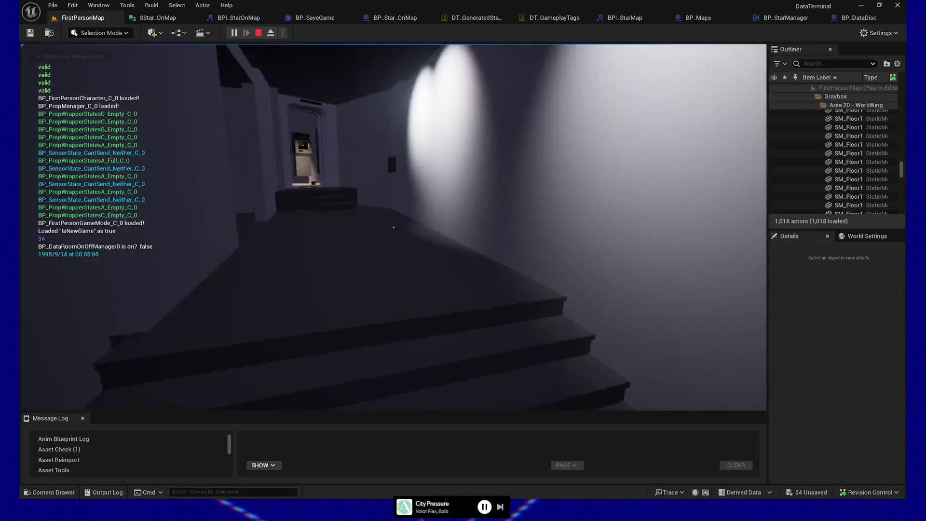
{"action": "key", "text": "w"}
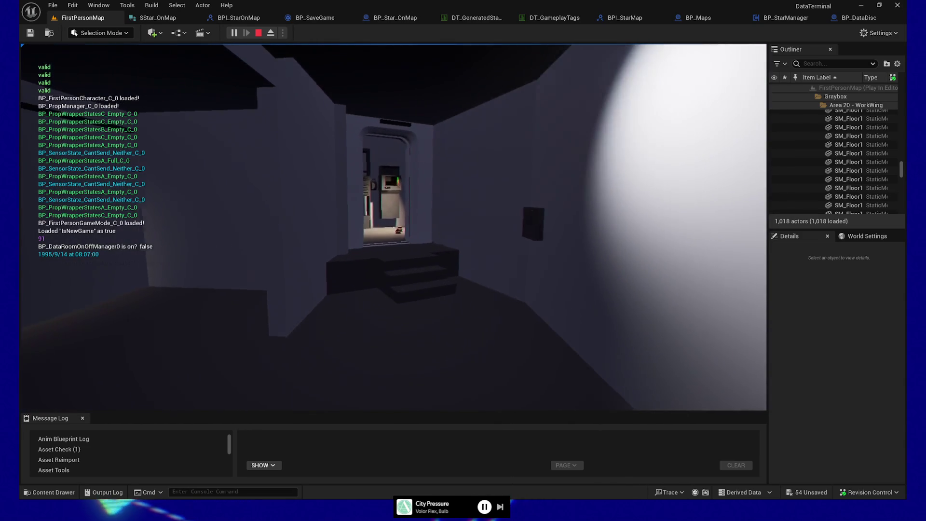
{"action": "key", "text": "w"}
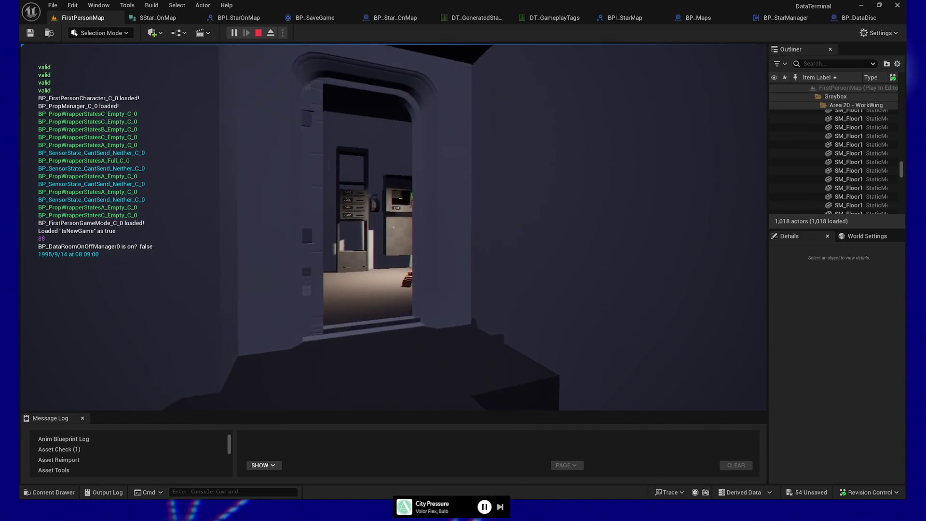
{"action": "key", "text": "w"}
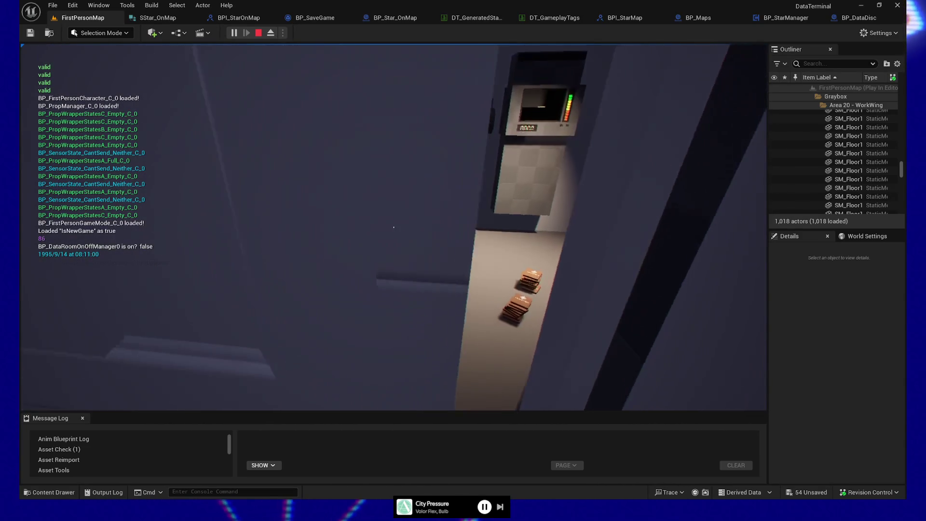
{"action": "key", "text": "s"}
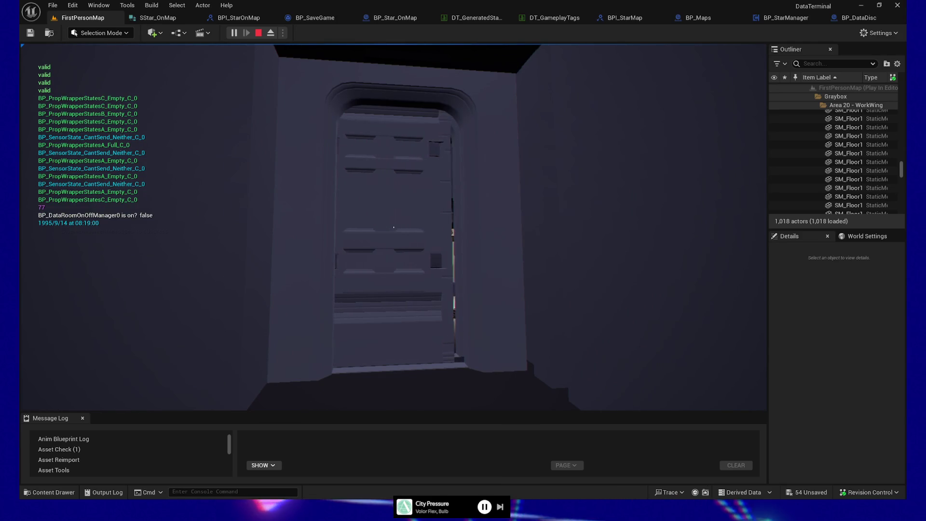
Step: Walk through the rack room and along the lit corridor to the closed door at its end
{"action": "key", "text": "w"}
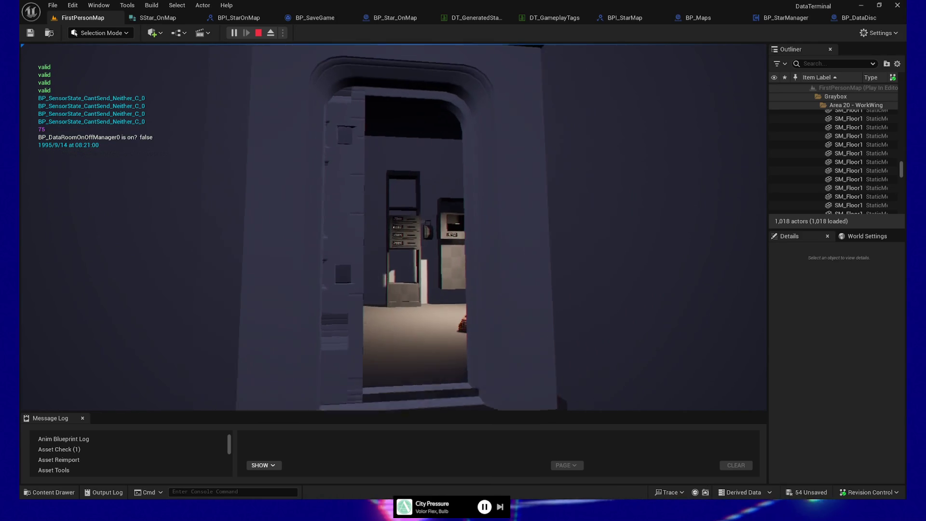
{"action": "key", "text": "w"}
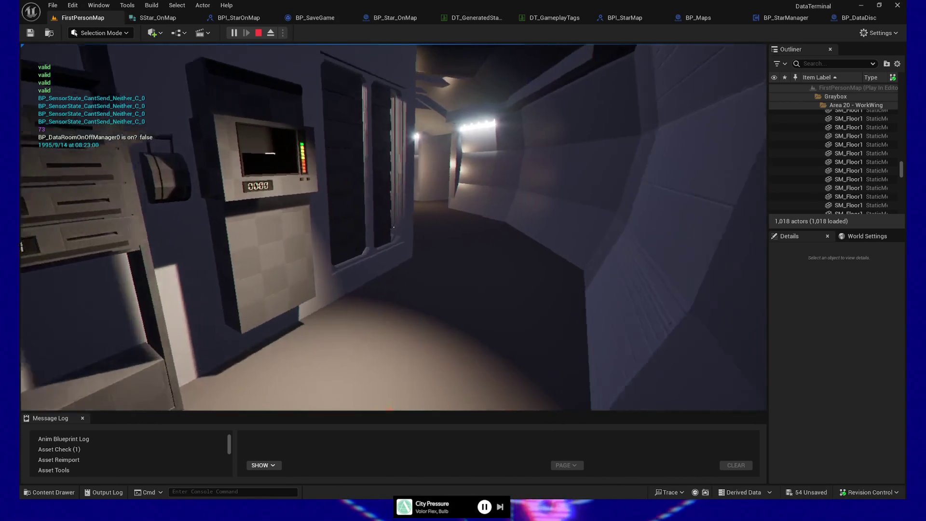
{"action": "key", "text": "w"}
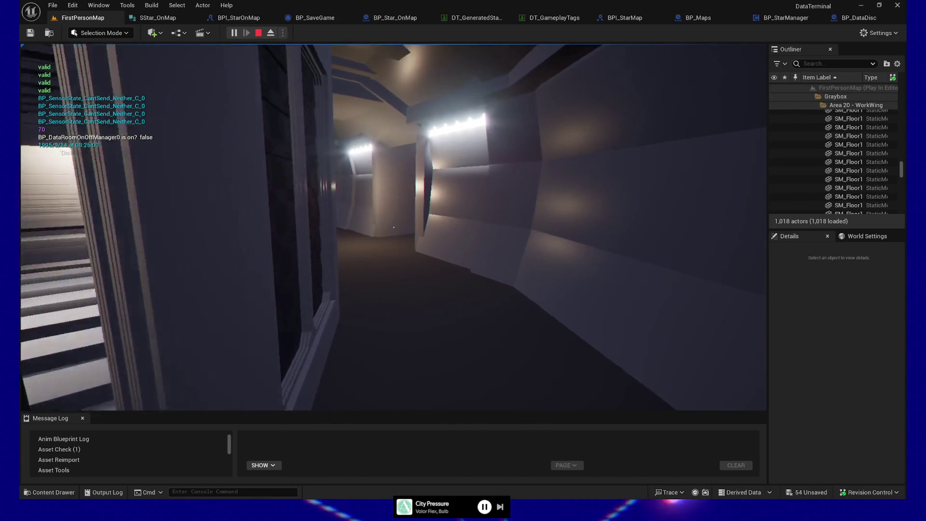
{"action": "key", "text": "w"}
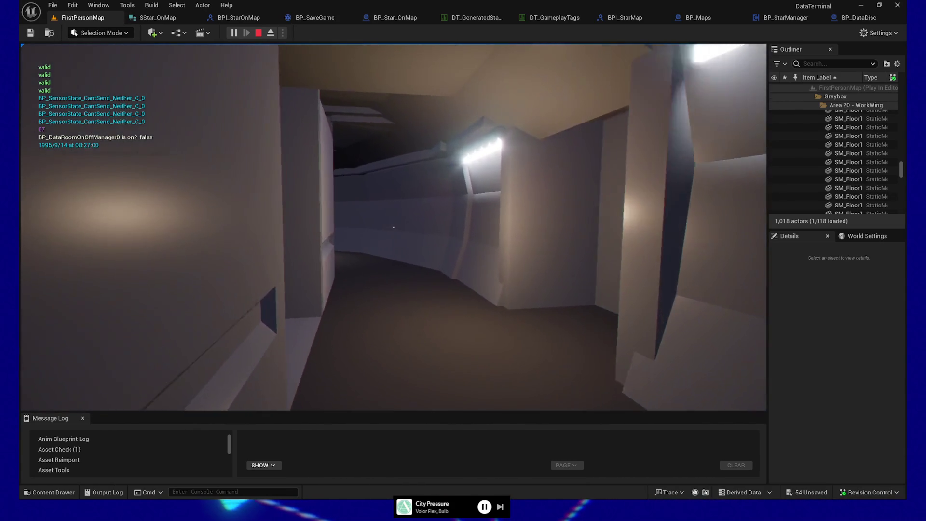
{"action": "key", "text": "w"}
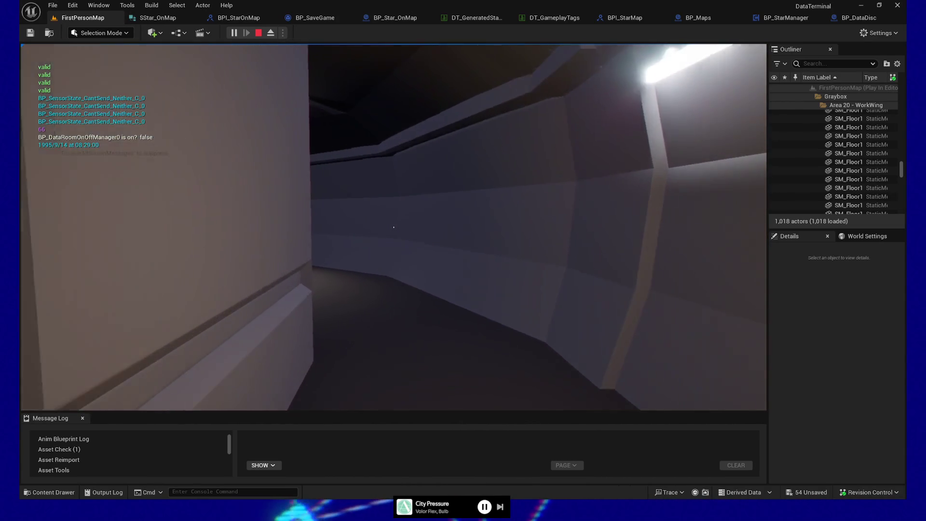
{"action": "key", "text": "w"}
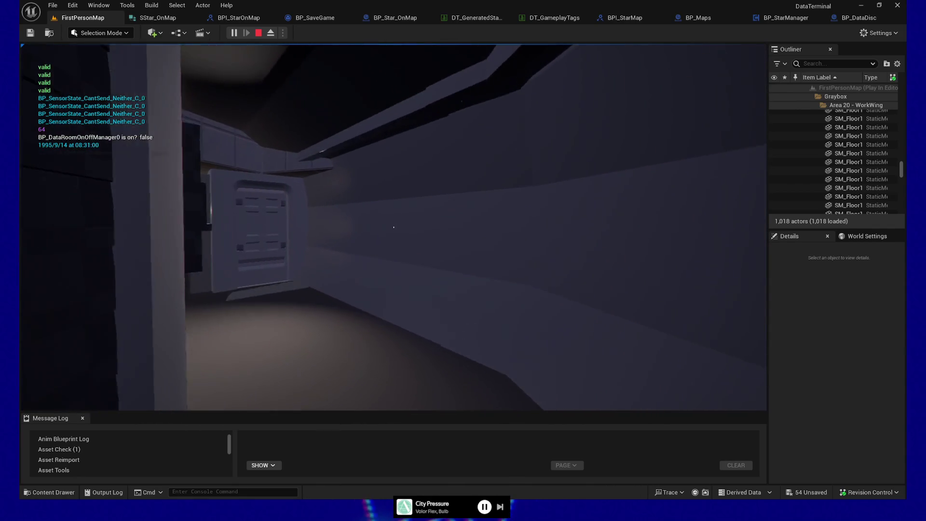
{"action": "key", "text": "w"}
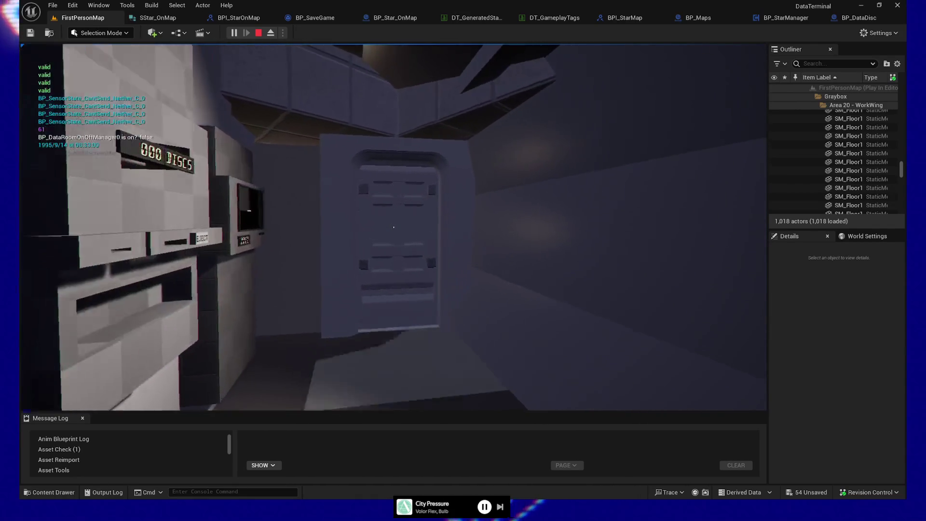
{"action": "key", "text": "w"}
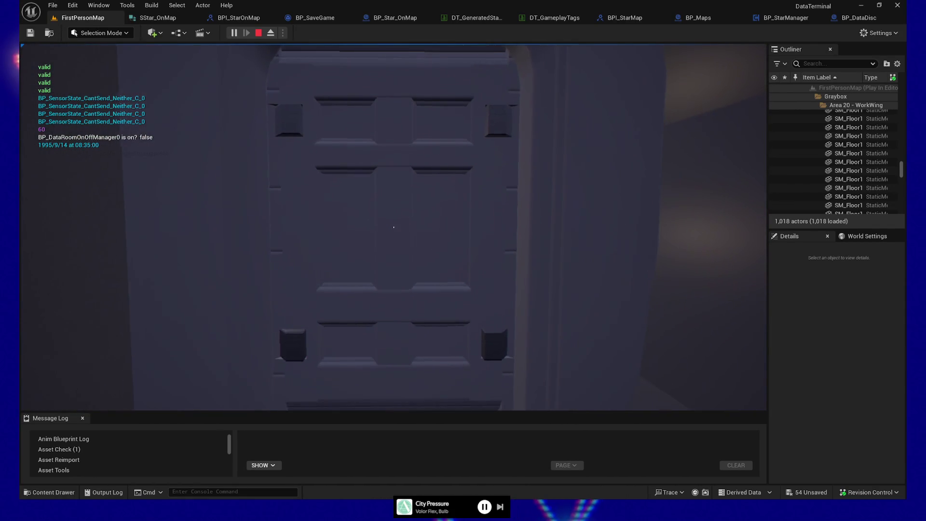
Step: Enter the lounge, approach the starry window, then back away to see the sofa
{"action": "key", "text": "w"}
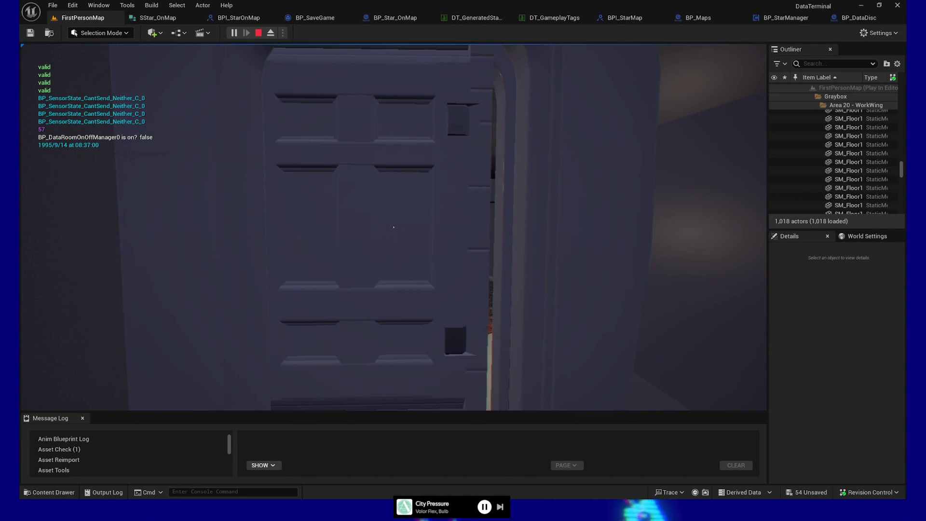
{"action": "key", "text": "w"}
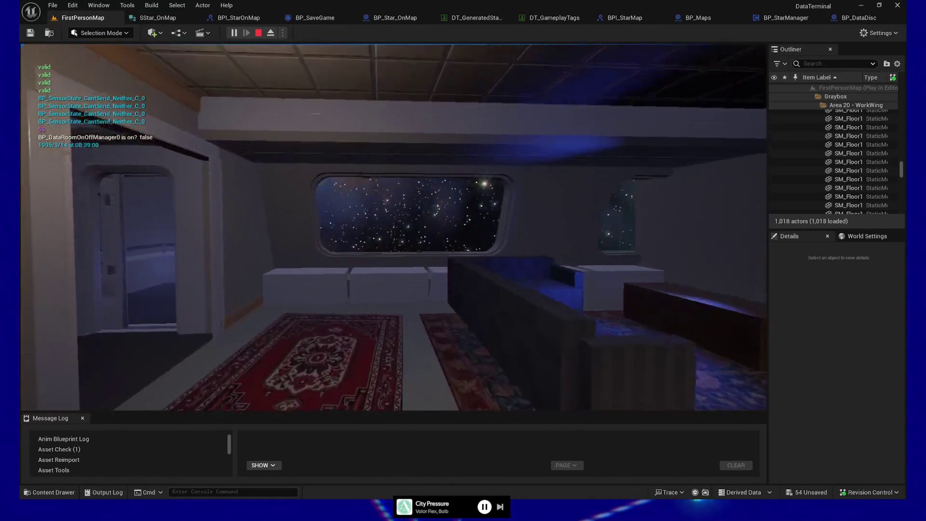
{"action": "key", "text": "w"}
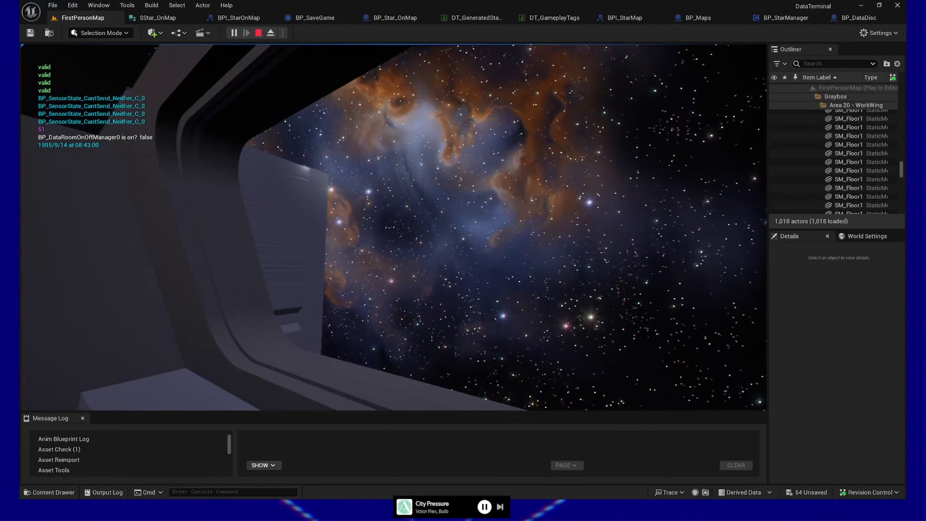
{"action": "mouse_move", "coordinate": [393, 227]}
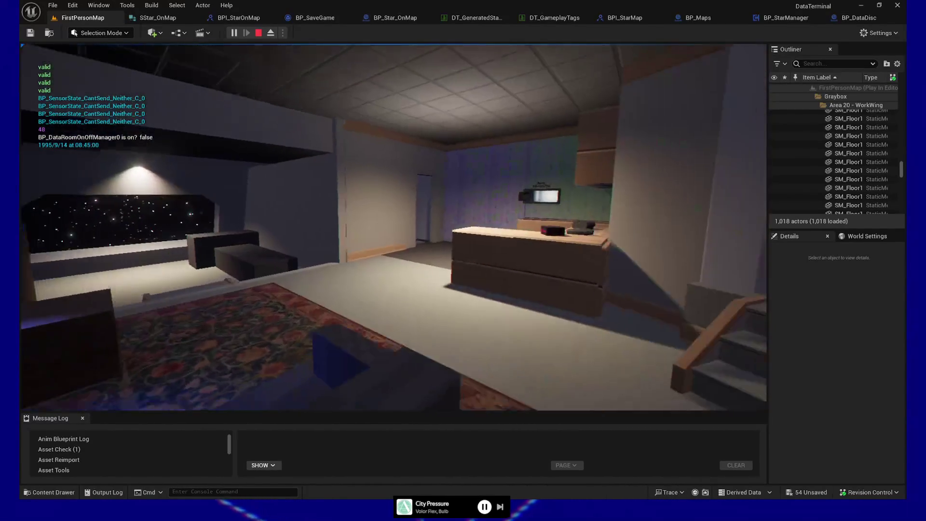
{"action": "key", "text": "s"}
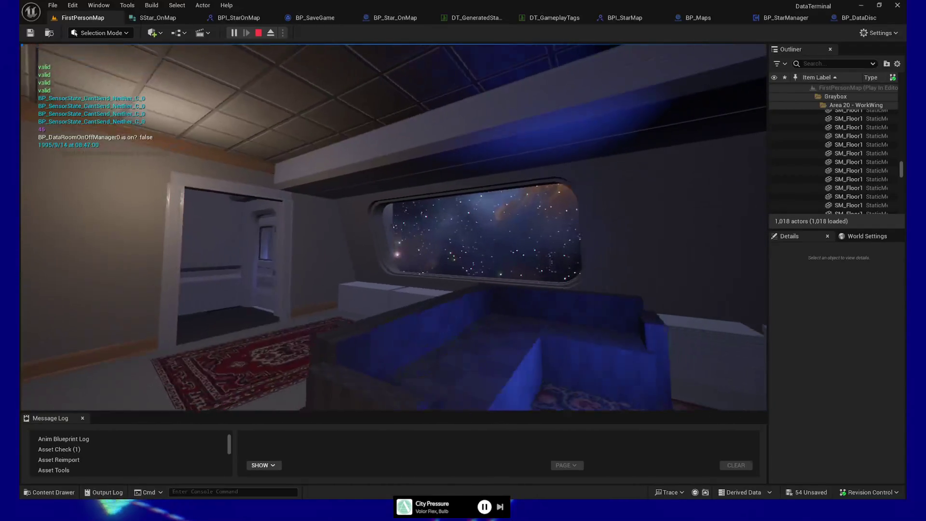
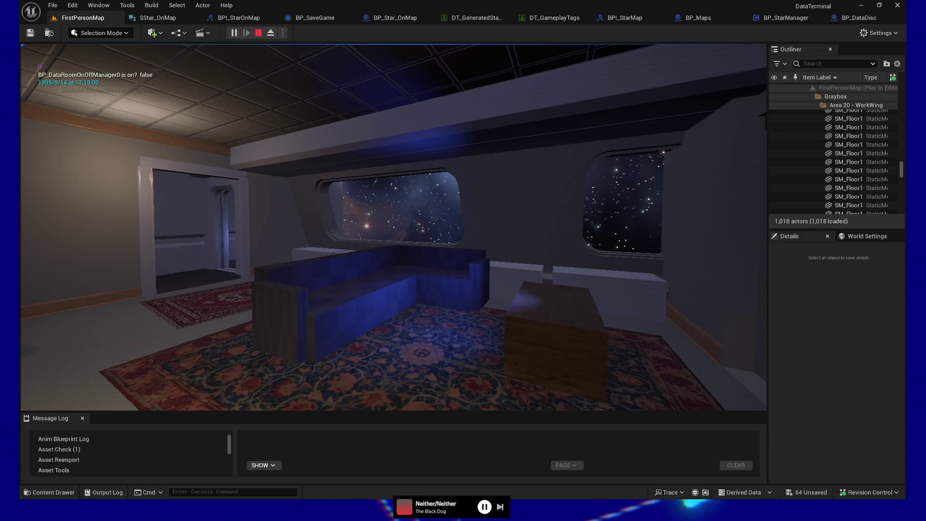
Step: Walk the player across the carpeted lounge to the doorway beside the stairs
{"action": "key", "text": "a"}
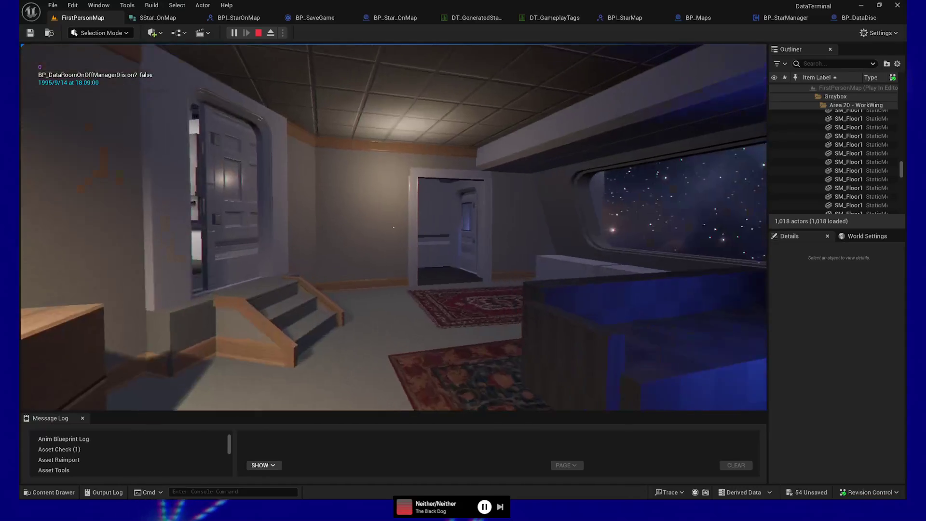
Step: Walk through the left doorway, past the DISCS terminal, and through the lit debris room to the door
{"action": "key", "text": "w"}
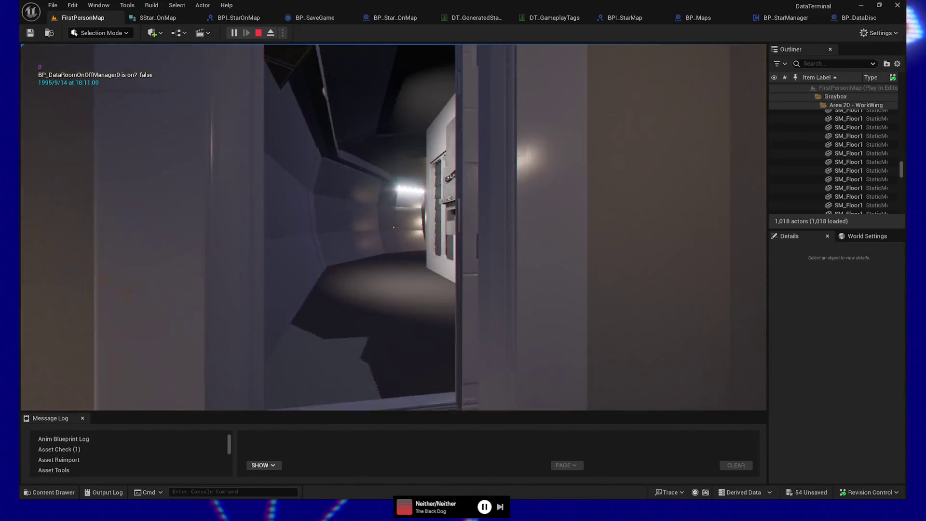
{"action": "key", "text": "w"}
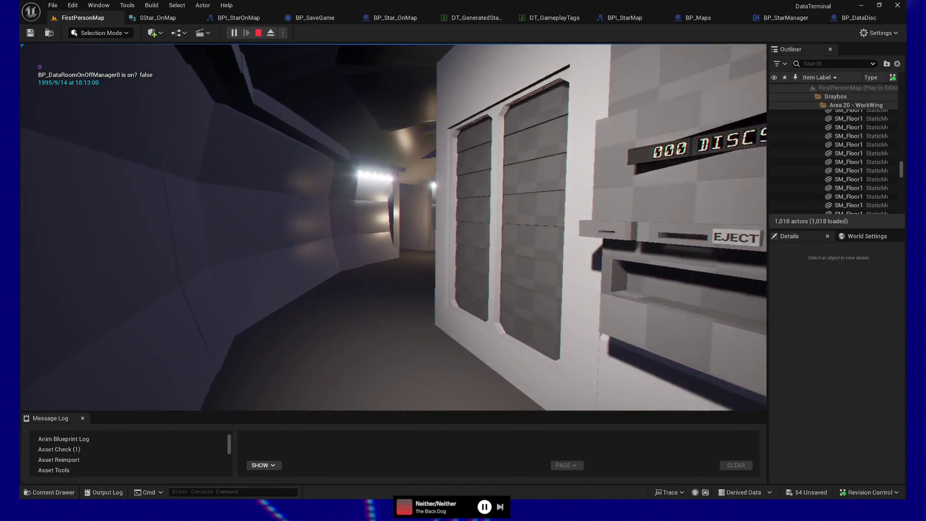
{"action": "key", "text": "w"}
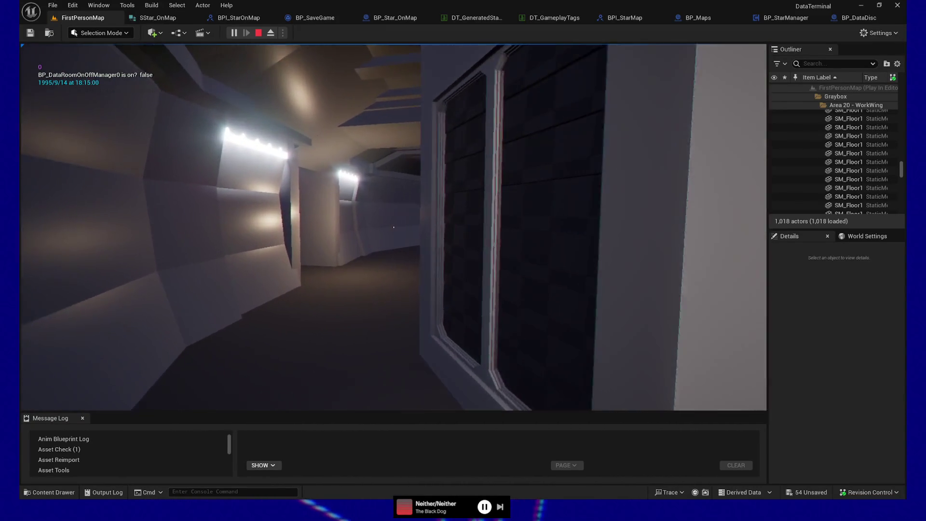
{"action": "key", "text": "w"}
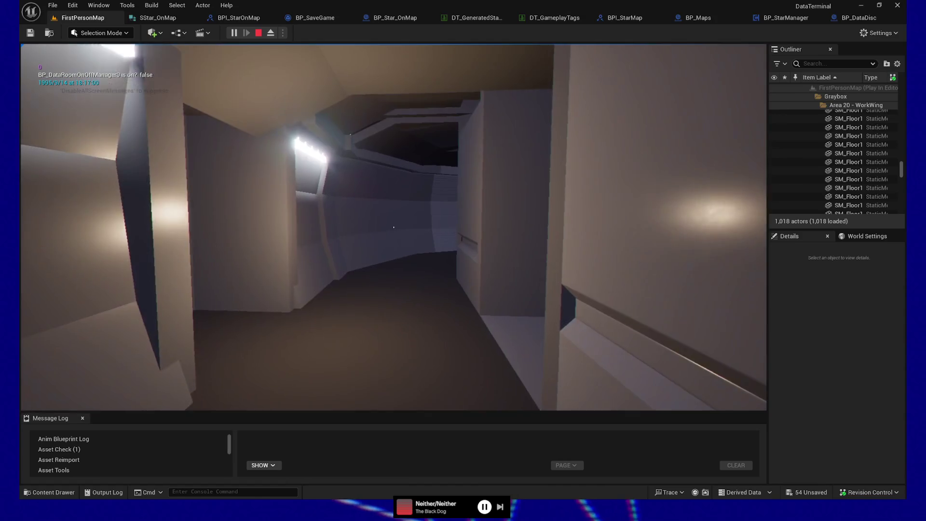
{"action": "key", "text": "w"}
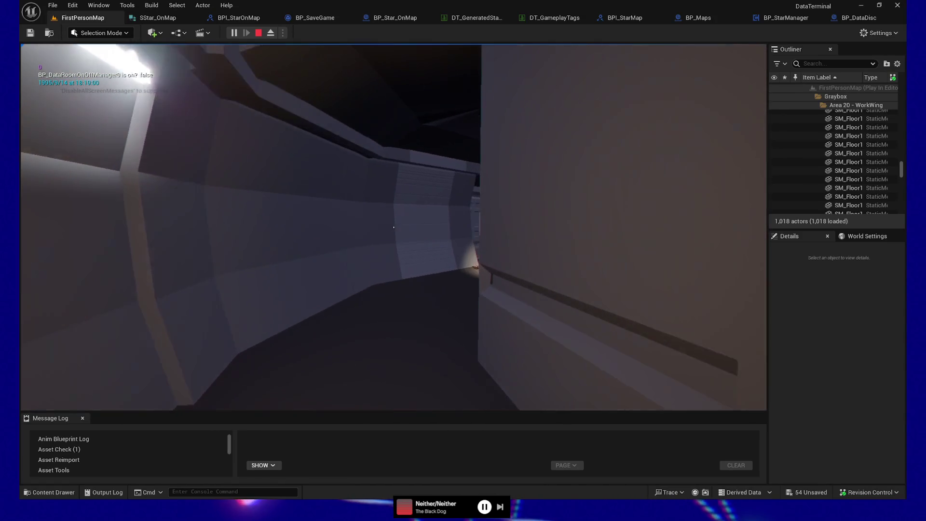
{"action": "key", "text": "w"}
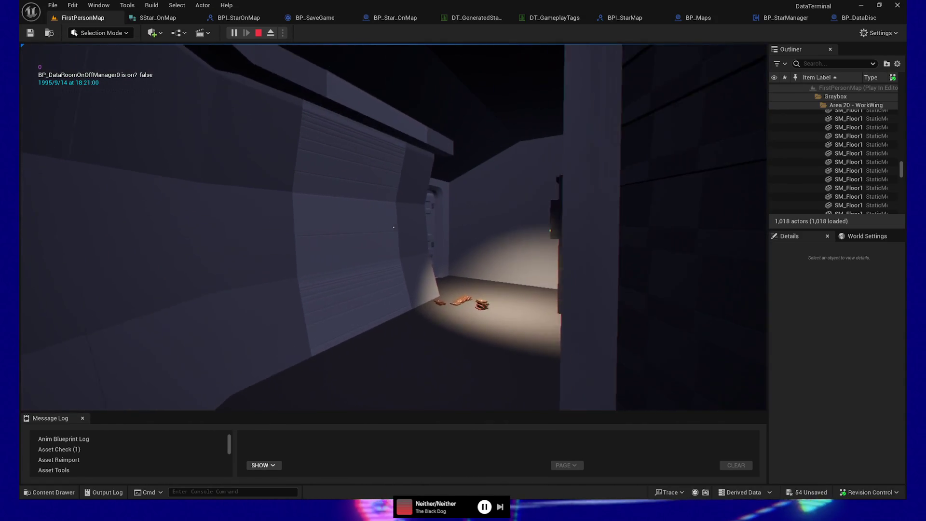
{"action": "key", "text": "w"}
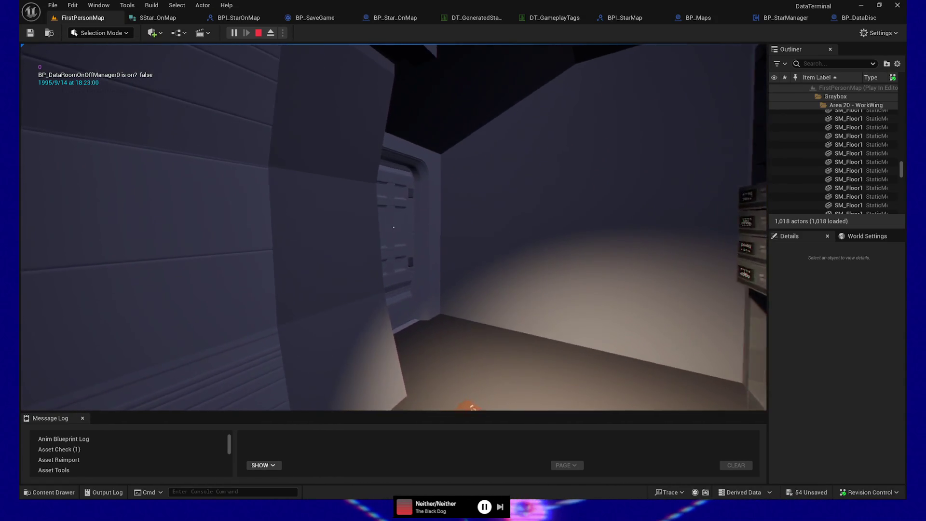
{"action": "key", "text": "w"}
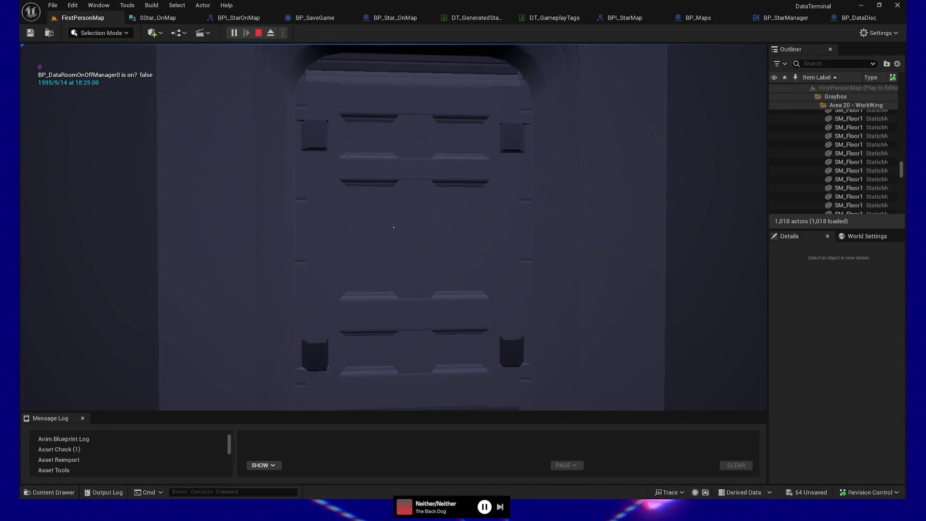
Step: Open the door, walk down the corridor to the pneumatic stations, and face the star board
{"action": "key", "text": "e"}
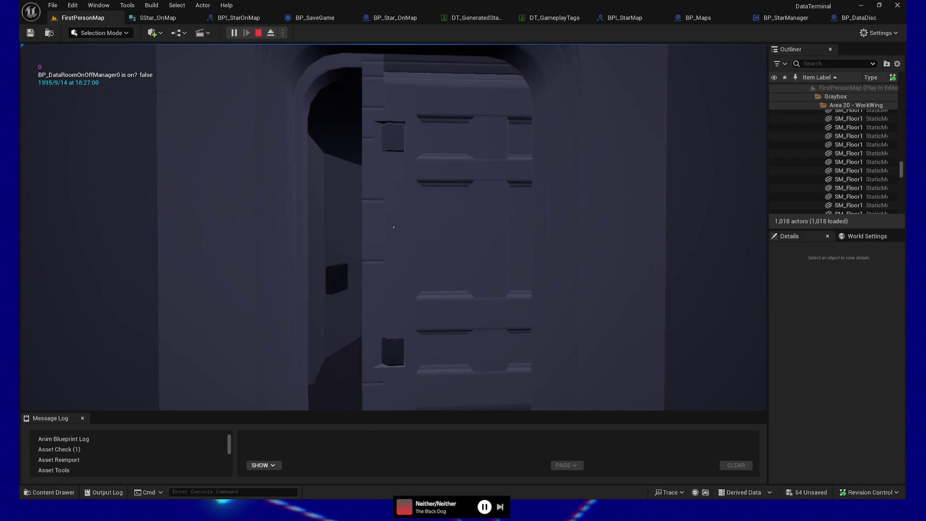
{"action": "key", "text": "w"}
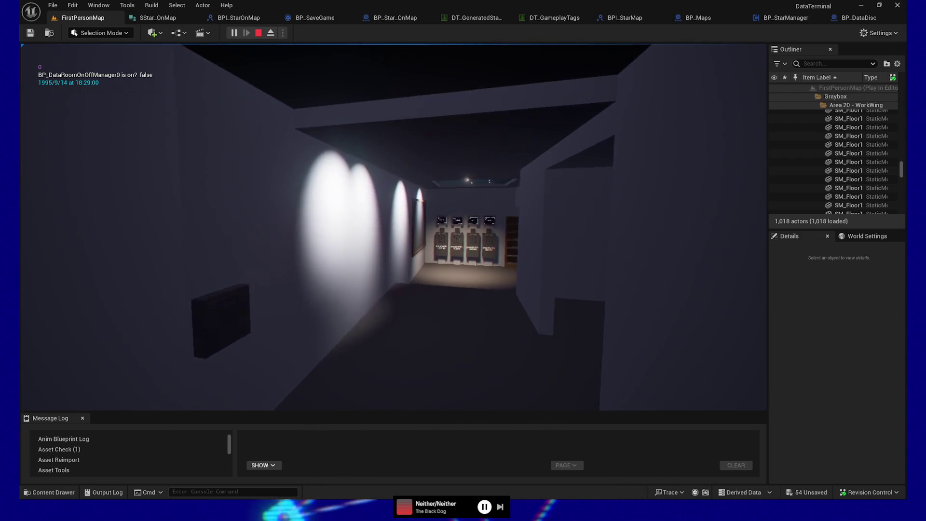
{"action": "key", "text": "w"}
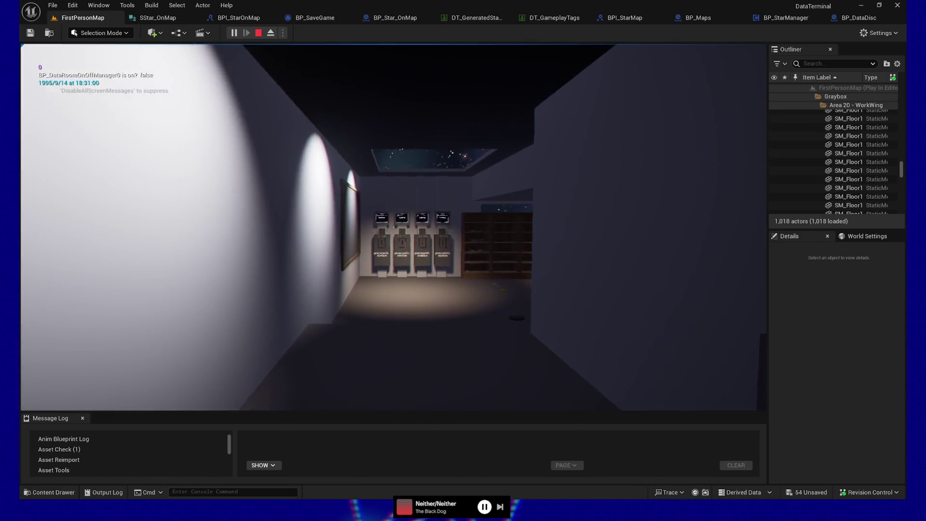
{"action": "key", "text": "w"}
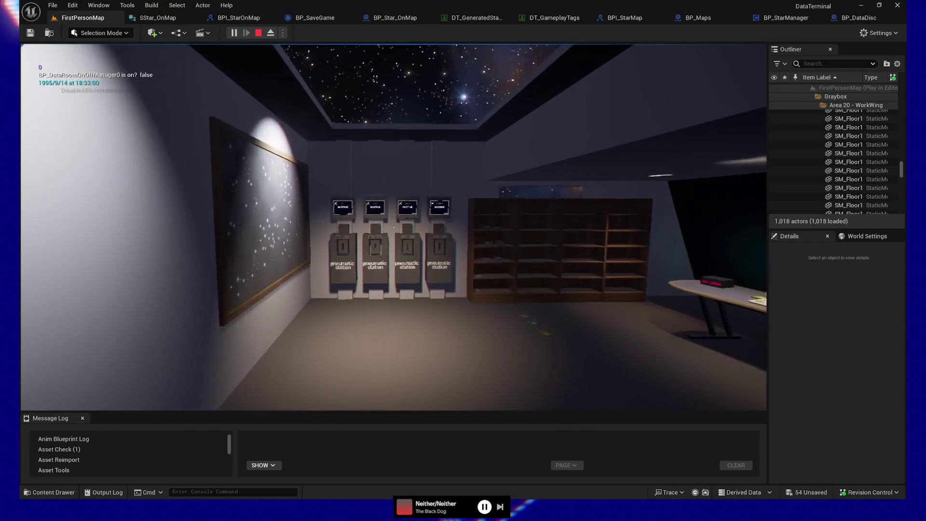
{"action": "key", "text": "w"}
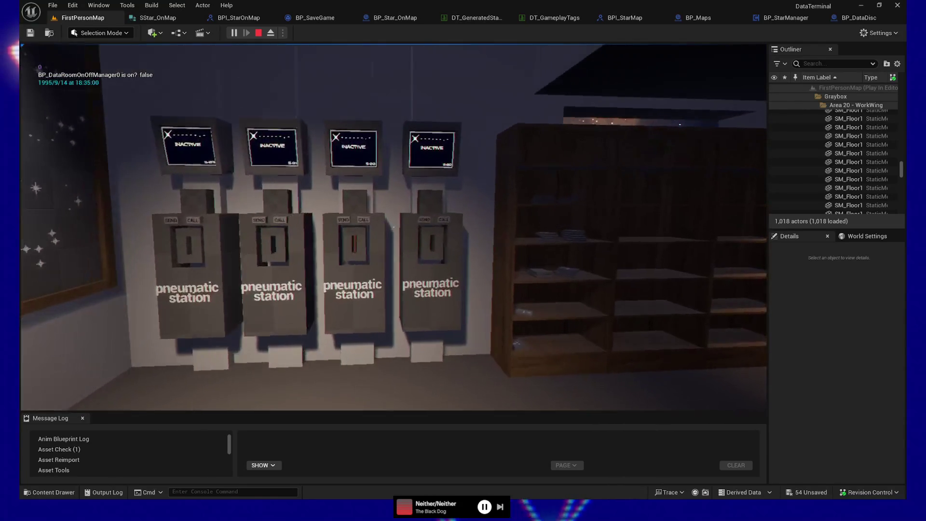
{"action": "key", "text": "w"}
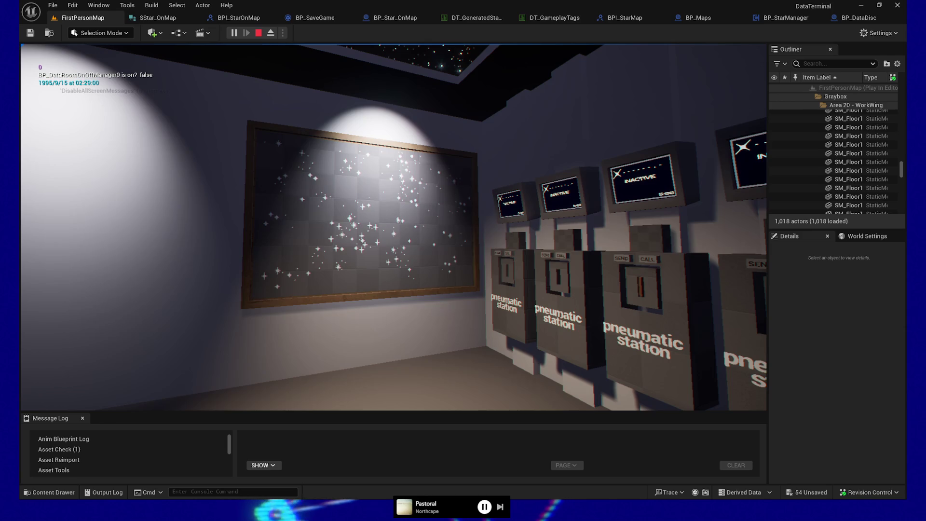
Step: Pause the running game and end the playtest to return to the level editor
{"action": "mouse_move", "coordinate": [394, 227]}
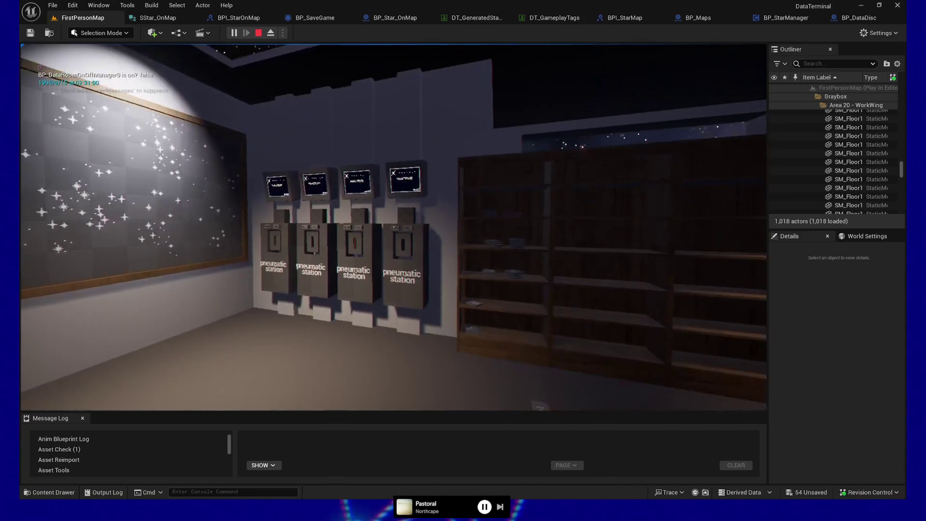
{"action": "key", "text": "Escape"}
{"action": "left_click", "coordinate": [385, 338]}
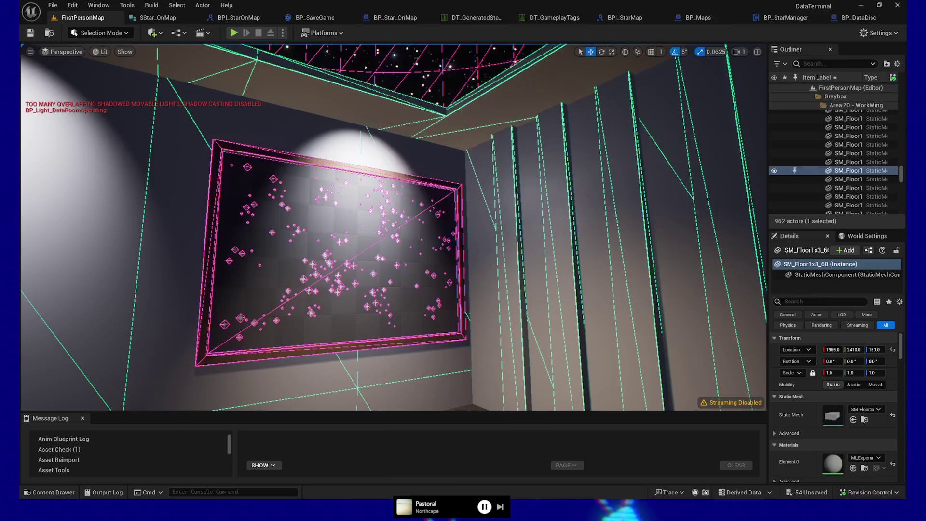
Step: Check the to-do notes, turn the viewport to the shelves, and select the floor data disc
{"action": "key", "text": "alt+Tab"}
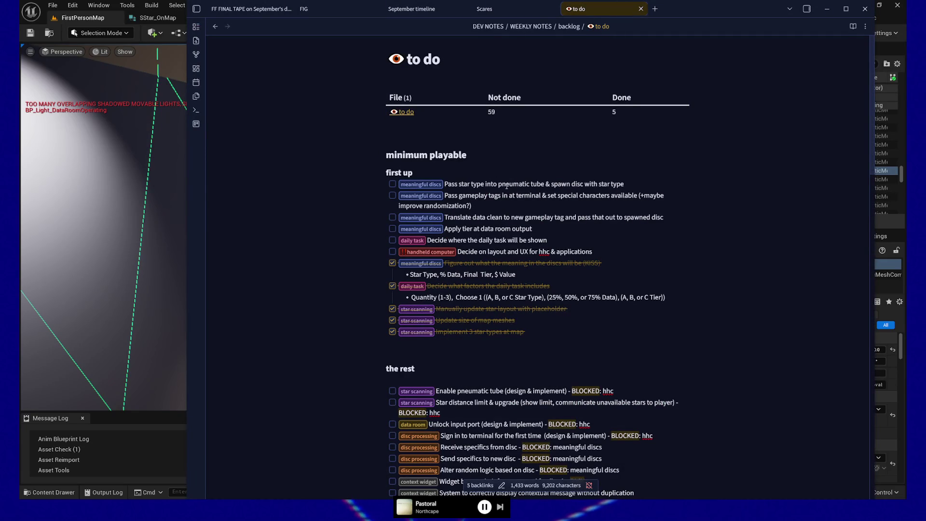
{"action": "key", "text": "alt+Tab"}
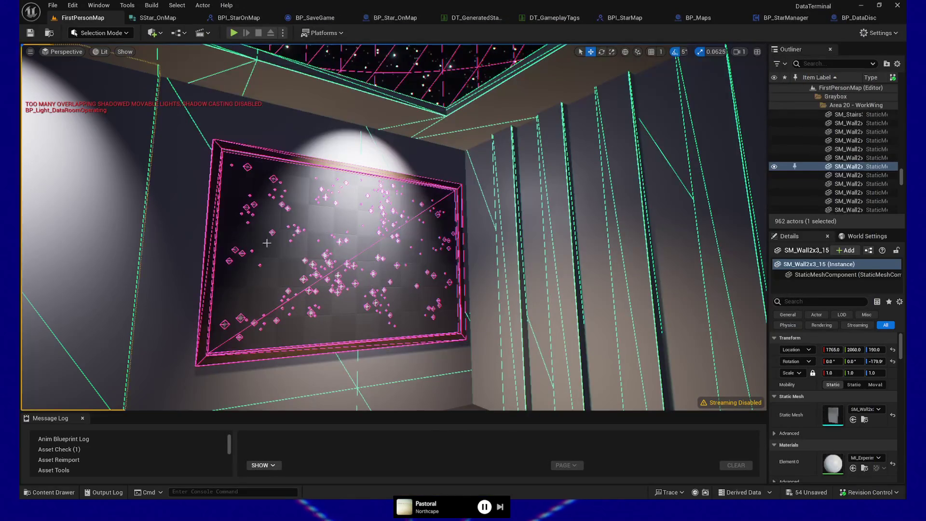
{"action": "scroll", "coordinate": [542, 184], "scroll_direction": "up", "scroll_amount": 5}
{"action": "scroll", "coordinate": [394, 227], "scroll_direction": "down", "scroll_amount": 5}
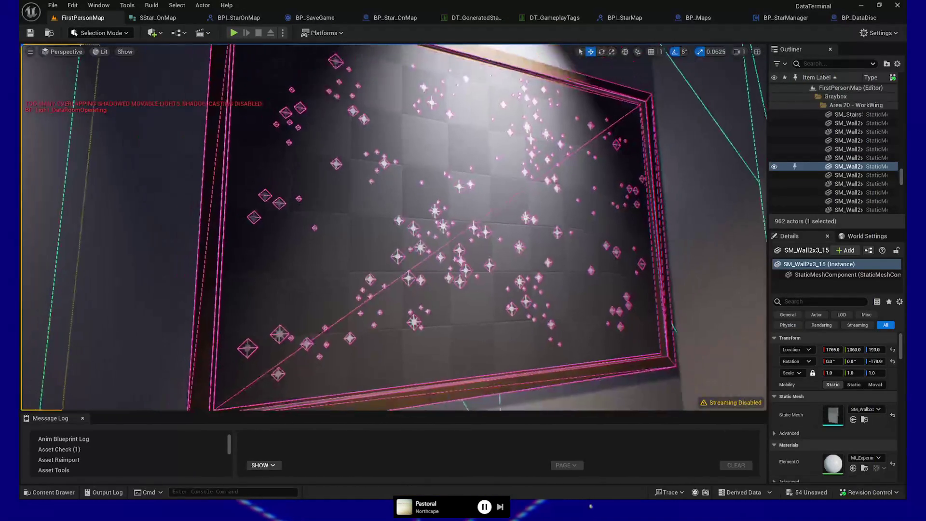
{"action": "mouse_move", "coordinate": [394, 227]}
{"action": "left_mouse_down"}
{"action": "mouse_move", "coordinate": [434, 234]}
{"action": "mouse_move", "coordinate": [468, 275]}
{"action": "mouse_move", "coordinate": [410, 228]}
{"action": "left_mouse_up"}
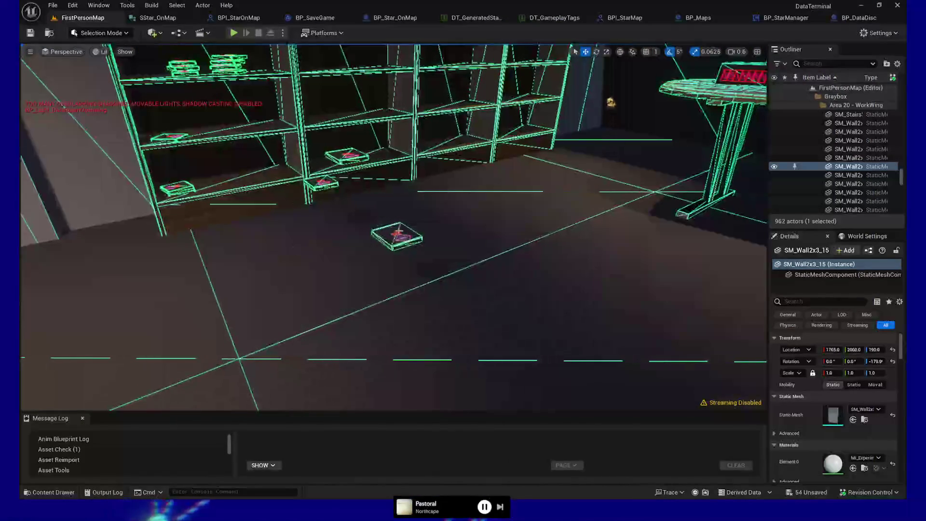
{"action": "left_click", "coordinate": [411, 228]}
{"action": "left_click", "coordinate": [410, 228]}
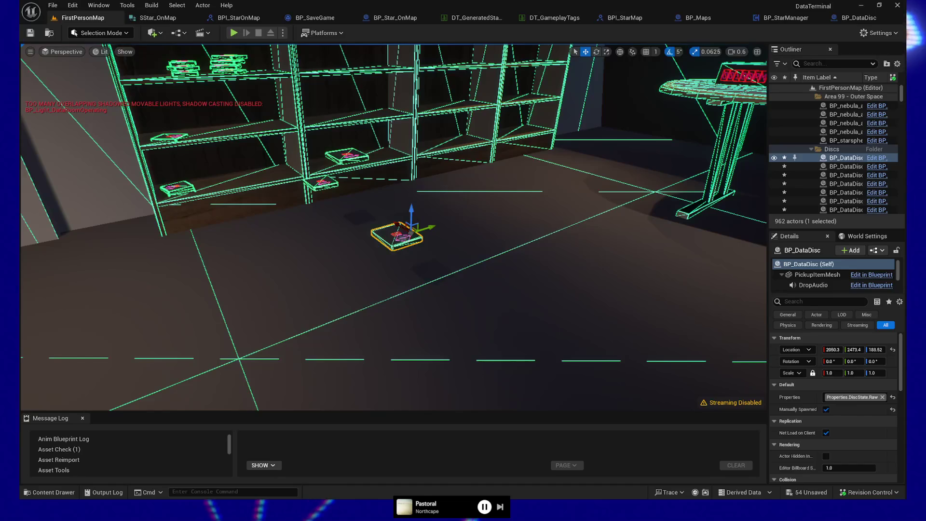
{"action": "right_click", "coordinate": [391, 378]}
{"action": "left_click", "coordinate": [426, 361]}
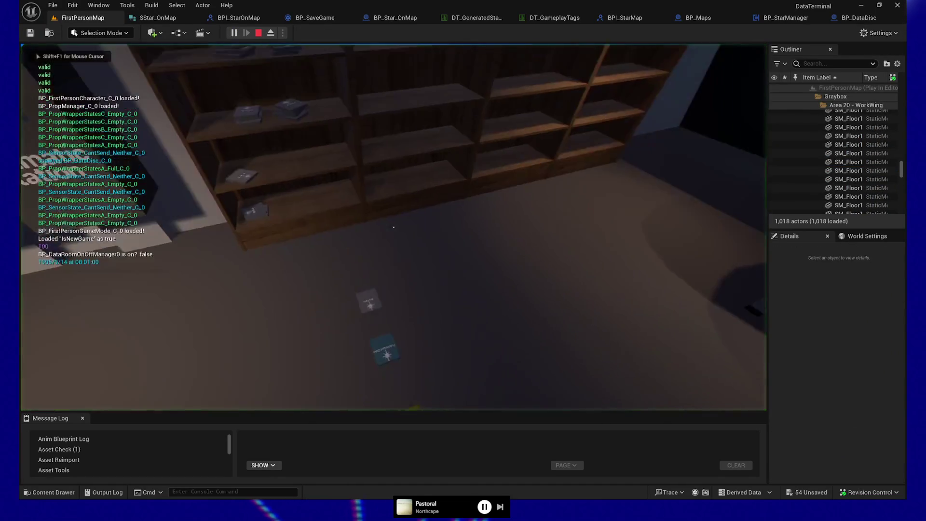
Step: Pick up and drop the Processed Data disc, quit the playtest, and open BP_DataDisc
{"action": "key", "text": "e"}
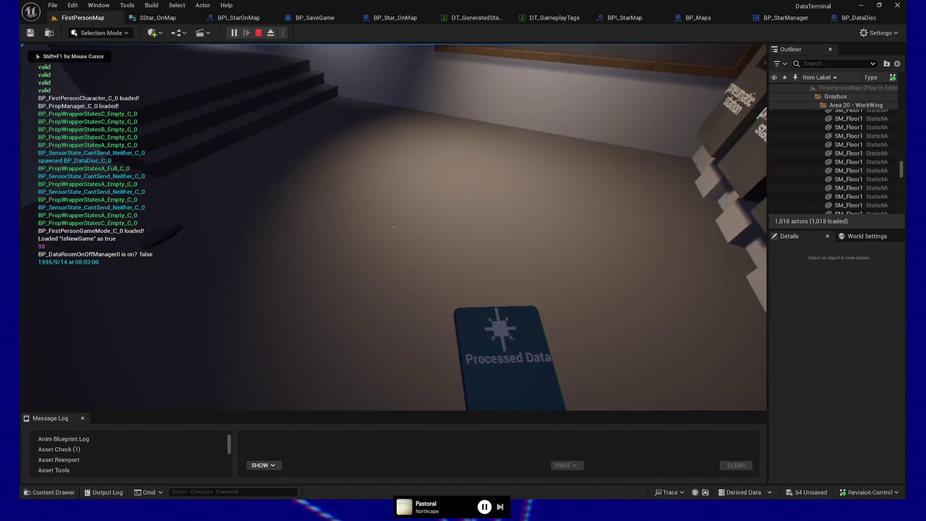
{"action": "key", "text": "e"}
{"action": "key", "text": "Escape"}
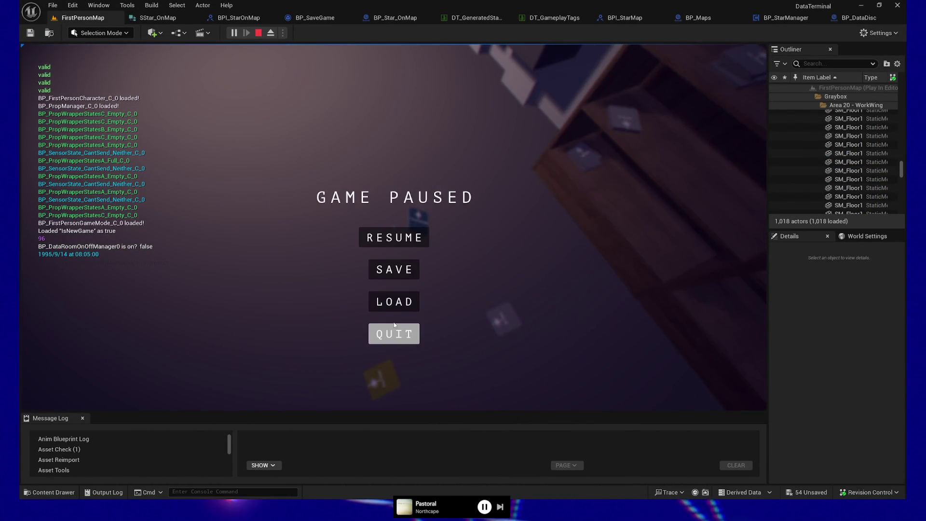
{"action": "left_click", "coordinate": [407, 334]}
{"action": "left_click", "coordinate": [862, 17]}
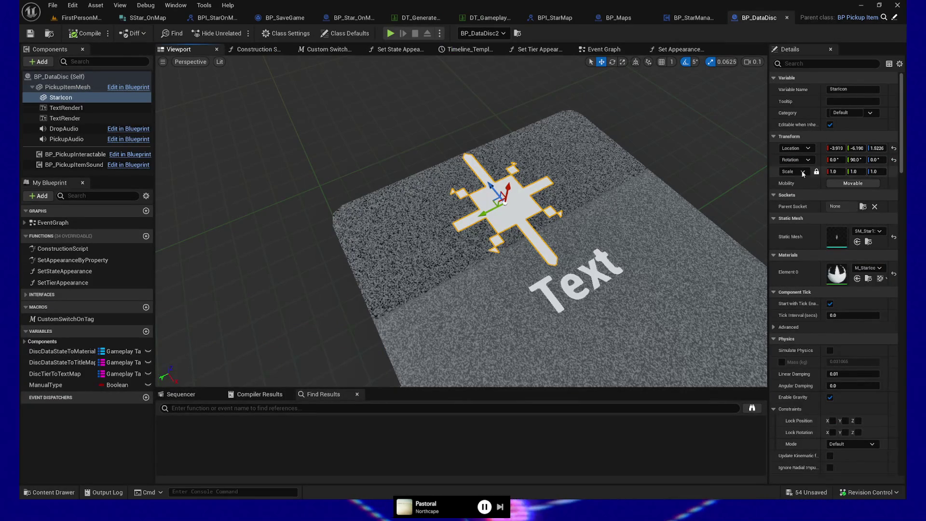
Step: Shrink the StarIcon's scale to 0.75
{"action": "left_click", "coordinate": [830, 172]}
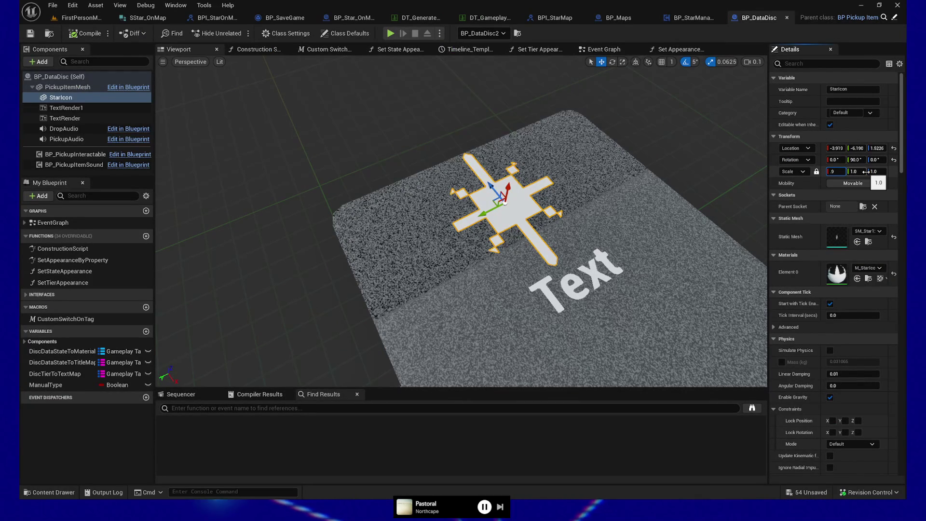
{"action": "key", "text": "Tab"}
{"action": "left_click", "coordinate": [834, 172]}
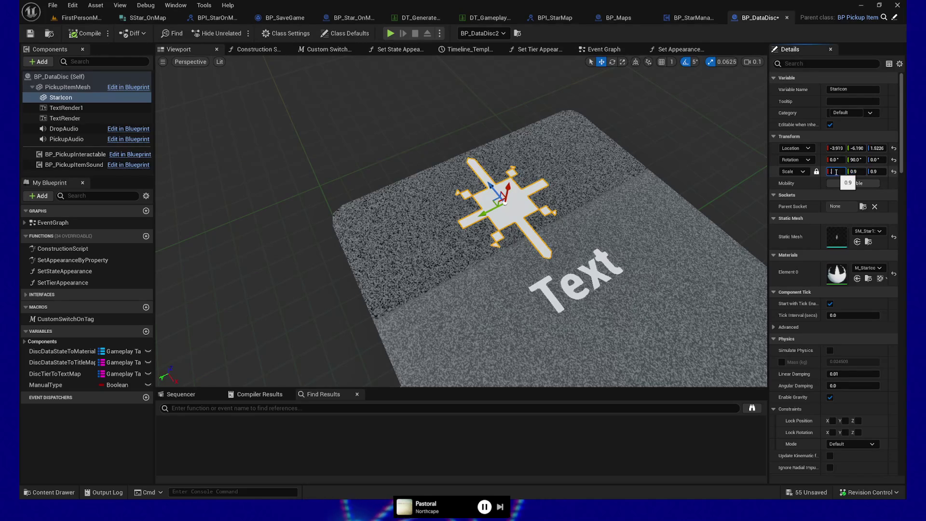
{"action": "key", "text": "Return"}
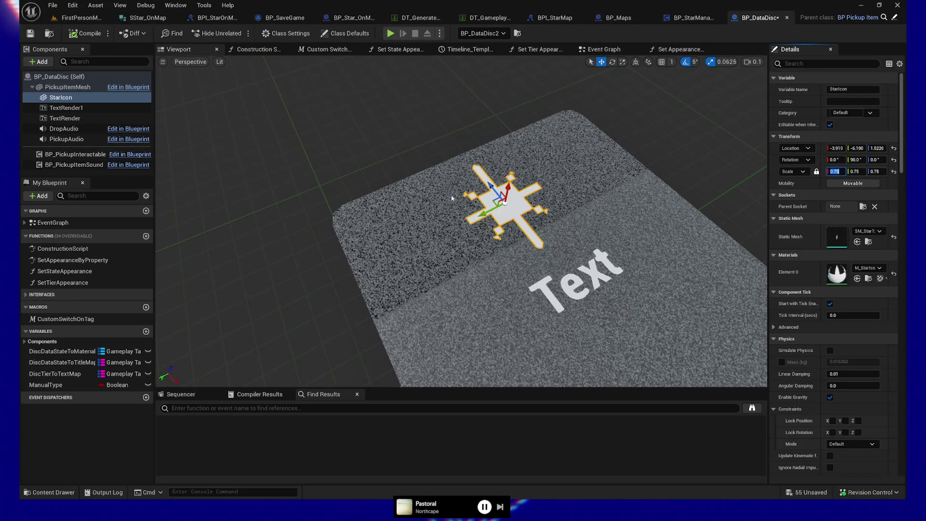
Step: Slide the star icon along Y toward the disc's upper-left, compile, and go back to FirstPersonMap
{"action": "left_click", "coordinate": [489, 211]}
{"action": "mouse_move", "coordinate": [489, 211]}
{"action": "left_mouse_down"}
{"action": "mouse_move", "coordinate": [386, 248]}
{"action": "mouse_move", "coordinate": [377, 241]}
{"action": "mouse_move", "coordinate": [387, 217]}
{"action": "mouse_move", "coordinate": [393, 239]}
{"action": "mouse_move", "coordinate": [396, 220]}
{"action": "left_mouse_up"}
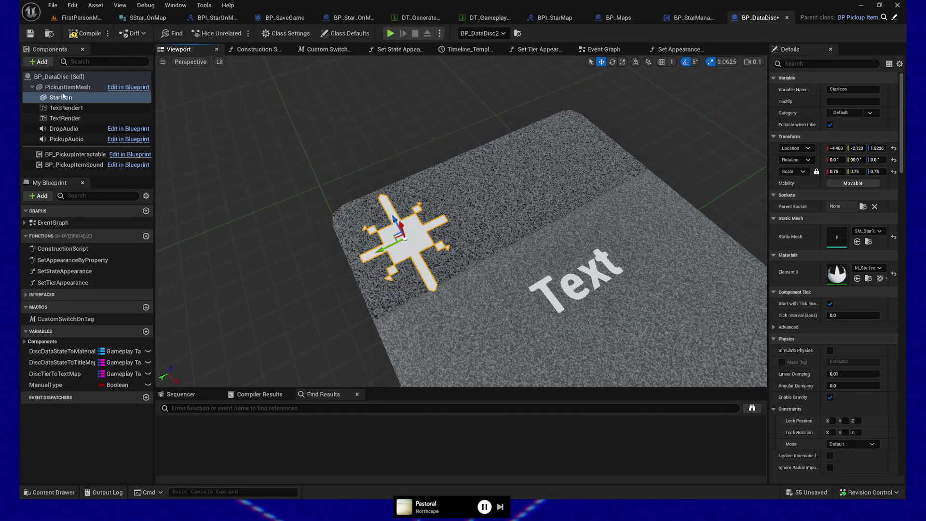
{"action": "left_click", "coordinate": [86, 32]}
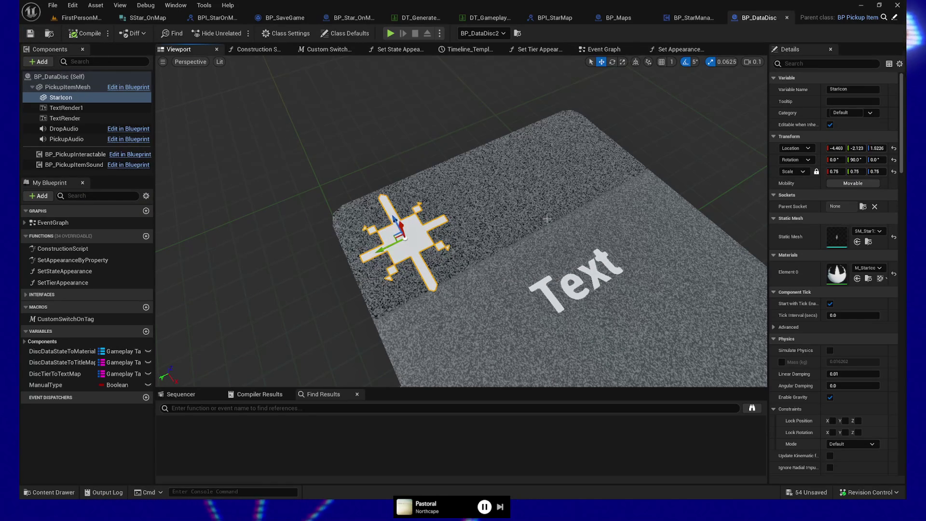
{"action": "left_click", "coordinate": [77, 17]}
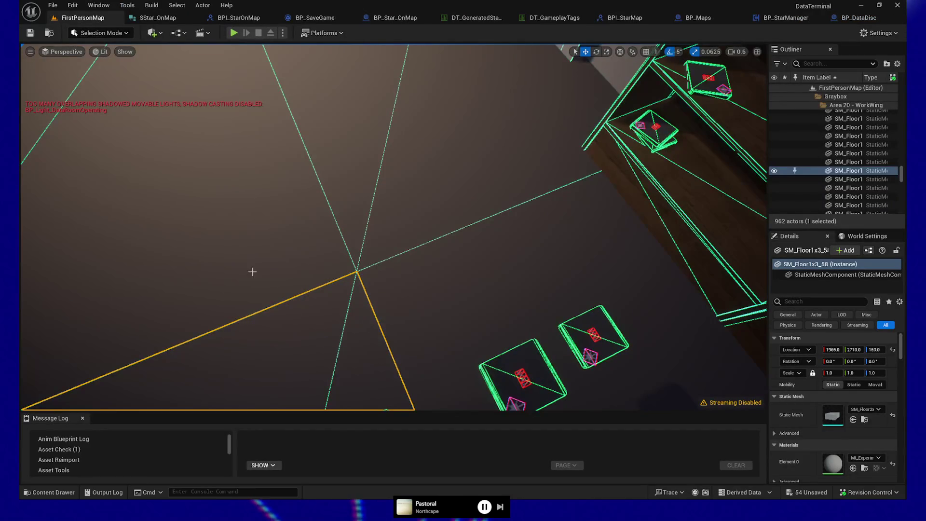
Step: Play from a floor spot, pick up and drop the yellow Raw Data disc, quit, and reopen BP_DataDisc
{"action": "right_click", "coordinate": [268, 279]}
{"action": "left_click", "coordinate": [263, 491]}
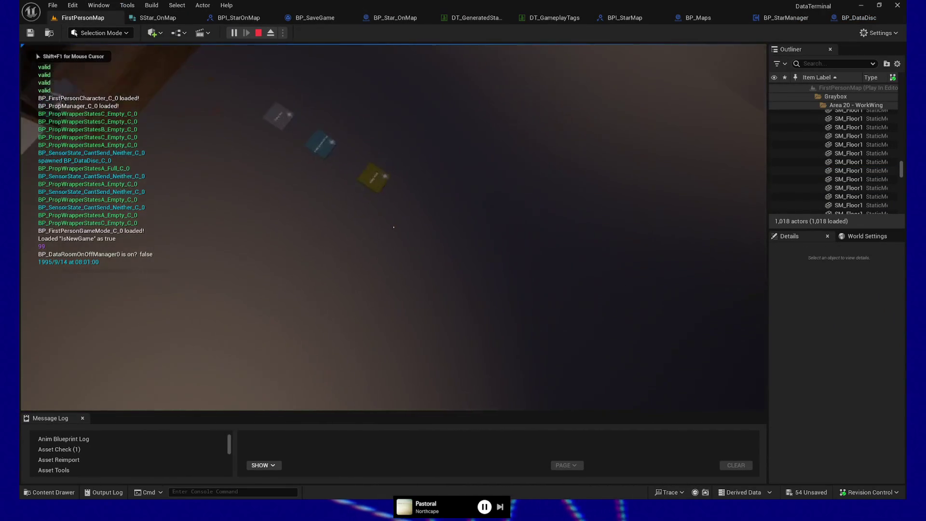
{"action": "left_click", "coordinate": [394, 227]}
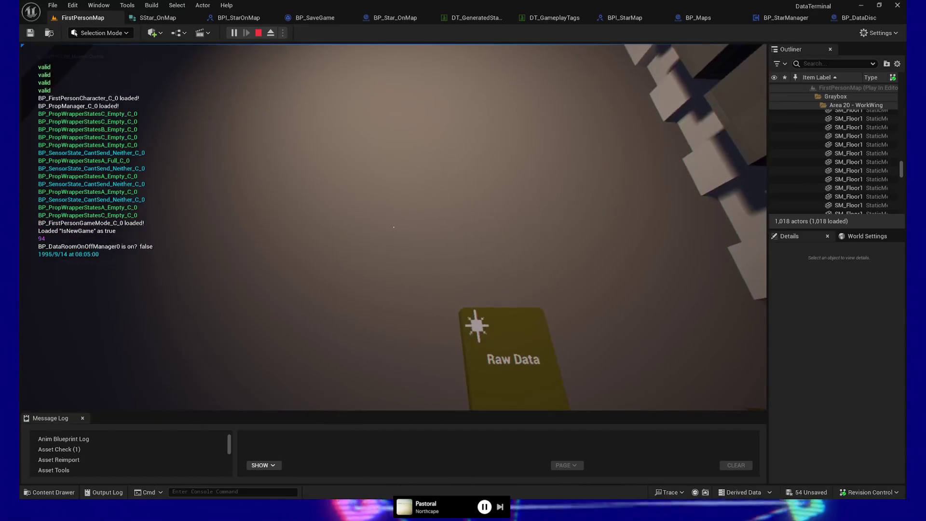
{"action": "left_click", "coordinate": [394, 226]}
{"action": "key", "text": "Escape"}
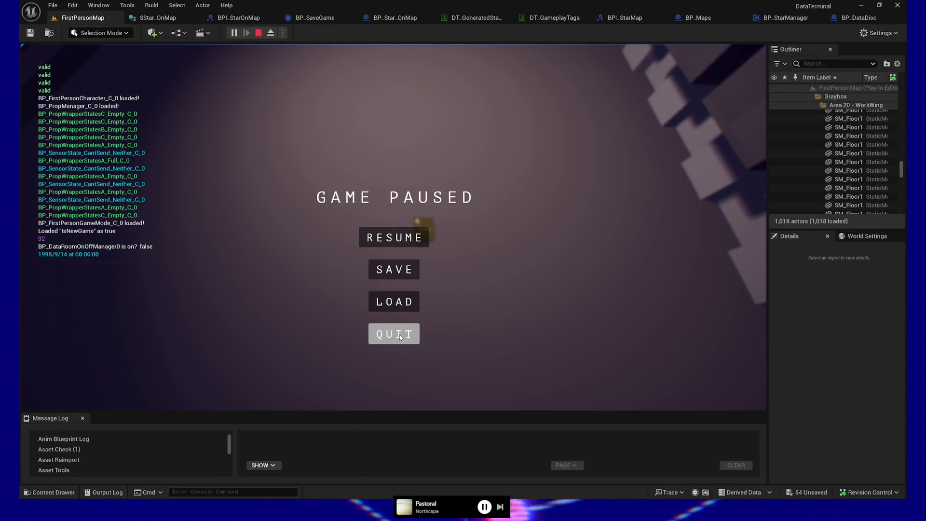
{"action": "left_click", "coordinate": [399, 334]}
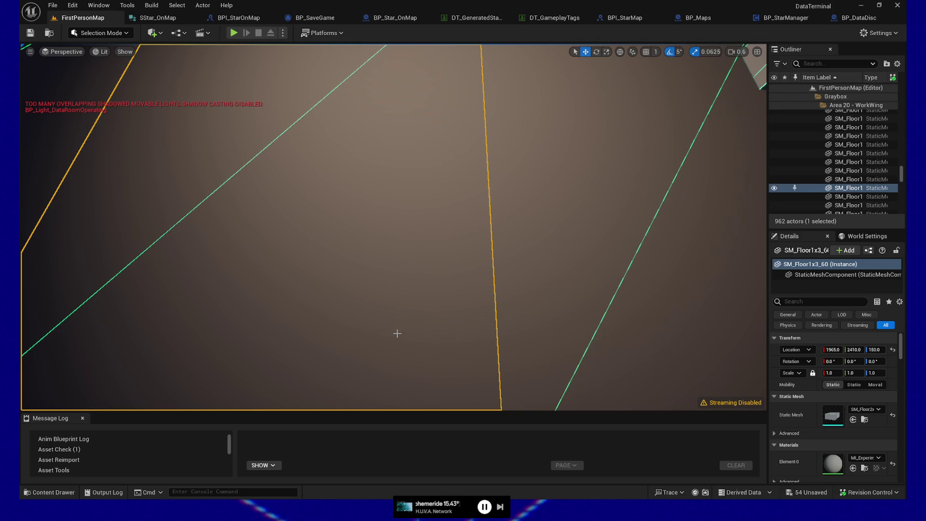
{"action": "left_click_drag", "start_coordinate": [434, 259], "coordinate": [429, 262]}
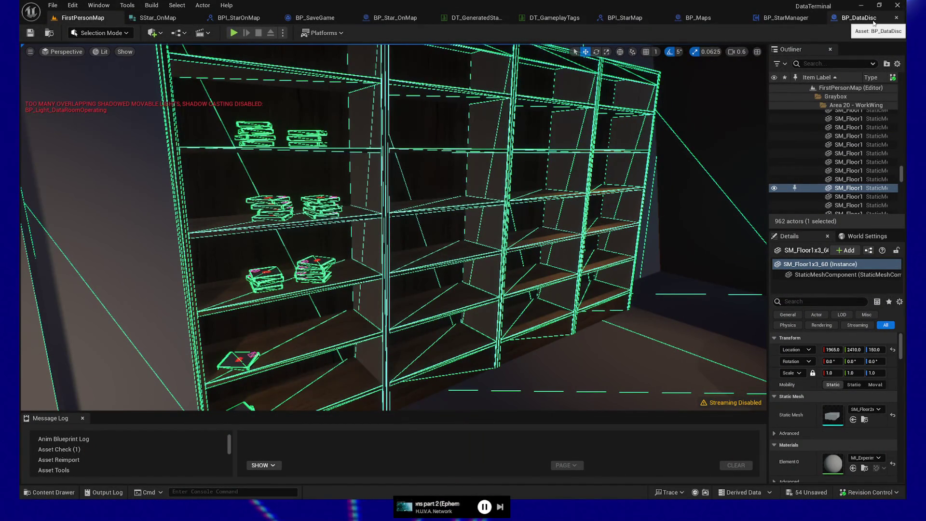
{"action": "left_click", "coordinate": [873, 20]}
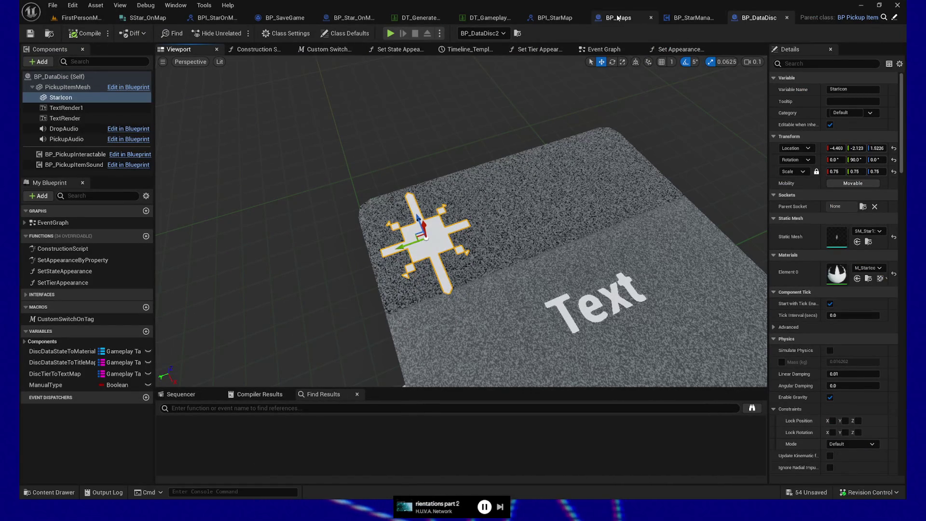
Step: Select the dynamic material, texture parameter and static mesh nodes in BP_Star_OnMap's Construction Script
{"action": "left_click", "coordinate": [362, 20]}
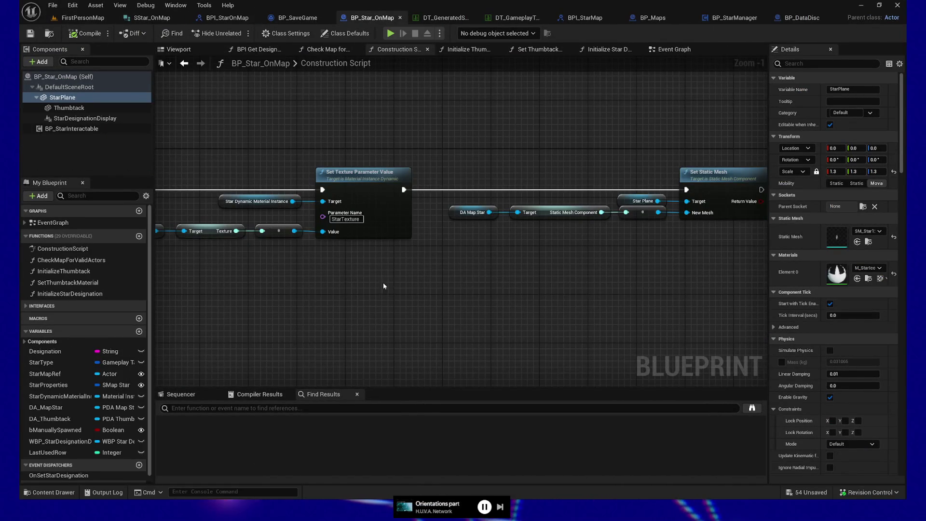
{"action": "scroll", "coordinate": [327, 295], "scroll_direction": "down", "scroll_amount": 3}
{"action": "mouse_move", "coordinate": [350, 296]}
{"action": "left_mouse_down"}
{"action": "mouse_move", "coordinate": [544, 218]}
{"action": "mouse_move", "coordinate": [633, 215]}
{"action": "mouse_move", "coordinate": [520, 237]}
{"action": "mouse_move", "coordinate": [362, 247]}
{"action": "left_mouse_up"}
{"action": "scroll", "coordinate": [525, 258], "scroll_direction": "up", "scroll_amount": 2}
{"action": "mouse_move", "coordinate": [525, 259]}
{"action": "left_mouse_down"}
{"action": "mouse_move", "coordinate": [430, 327]}
{"action": "mouse_move", "coordinate": [446, 280]}
{"action": "left_mouse_up"}
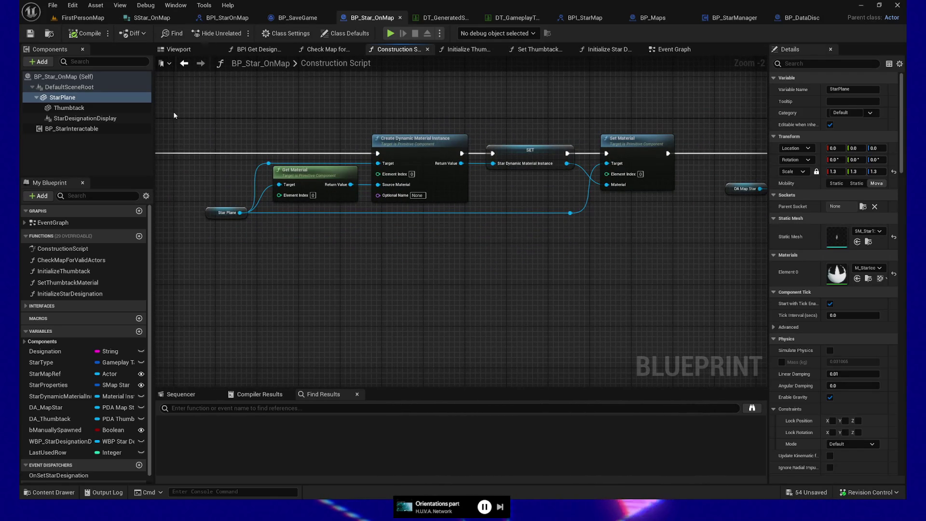
{"action": "left_click_drag", "start_coordinate": [270, 139], "coordinate": [728, 258]}
{"action": "left_click_drag", "start_coordinate": [696, 308], "coordinate": [387, 301]}
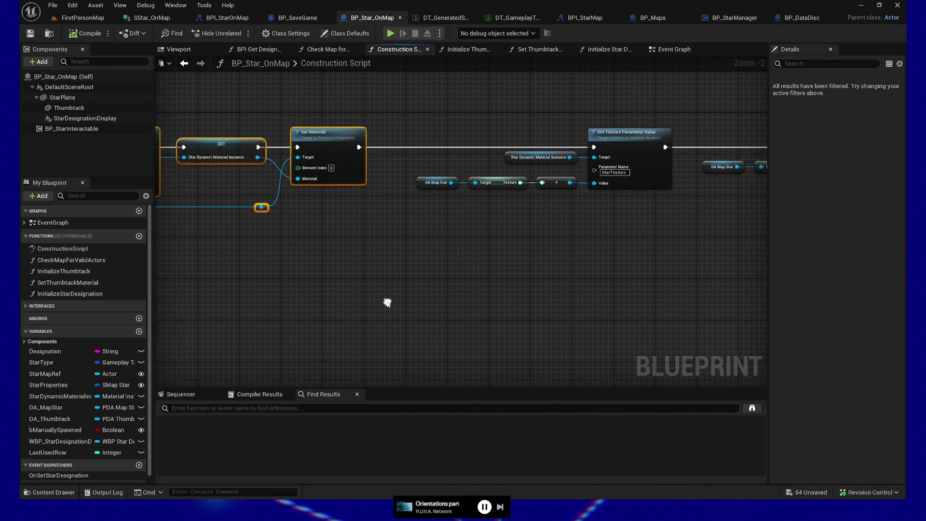
{"action": "left_click_drag", "start_coordinate": [605, 246], "coordinate": [515, 266]}
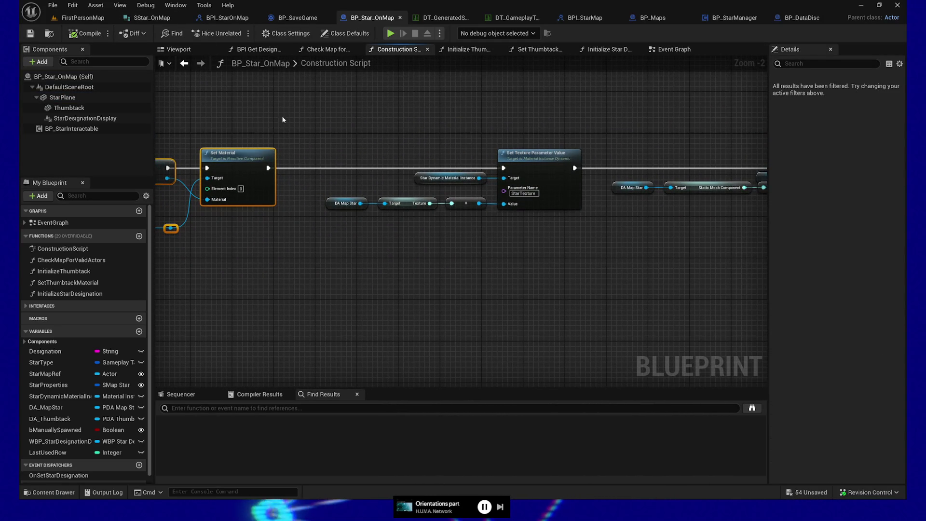
{"action": "mouse_move", "coordinate": [492, 209]}
{"action": "left_mouse_down"}
{"action": "mouse_move", "coordinate": [630, 285]}
{"action": "mouse_move", "coordinate": [471, 271]}
{"action": "mouse_move", "coordinate": [376, 278]}
{"action": "mouse_move", "coordinate": [600, 263]}
{"action": "left_mouse_up"}
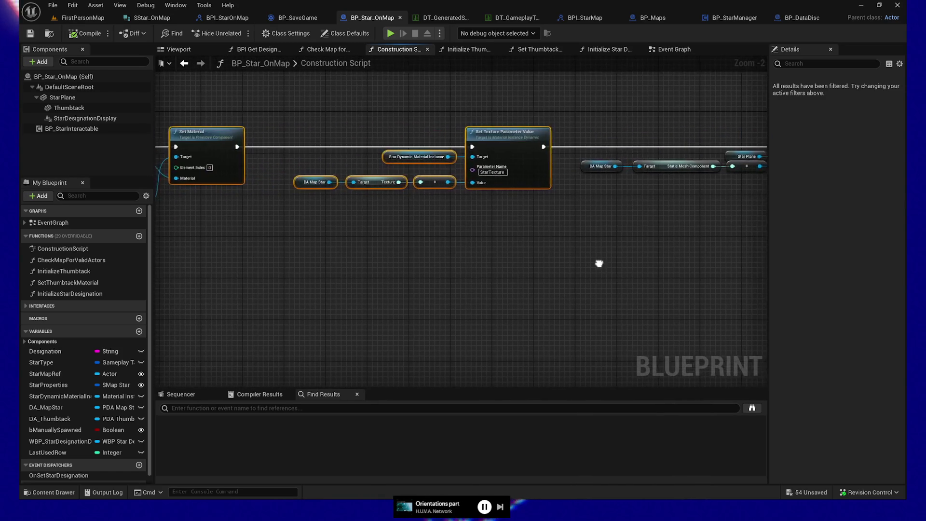
Step: Paste the copied material node chain into BP_DataDisc's Construction Script
{"action": "left_click", "coordinate": [809, 19]}
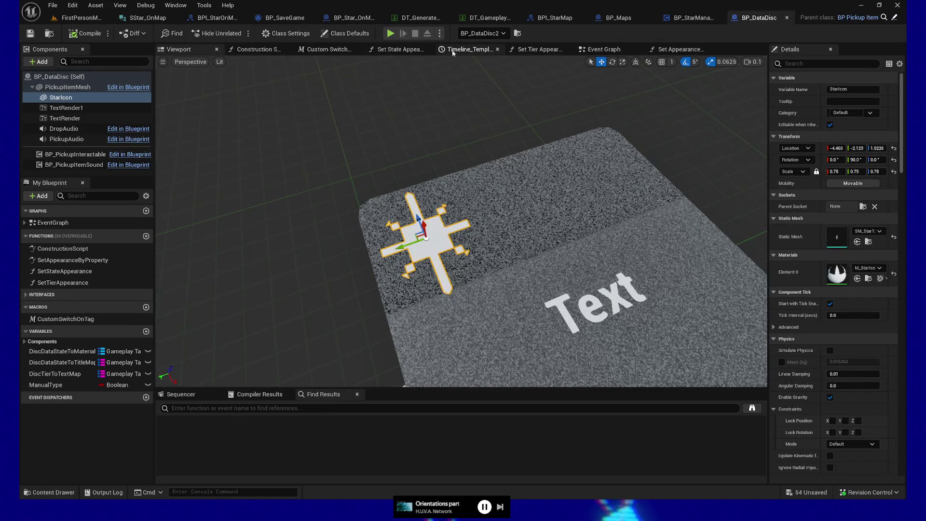
{"action": "left_click", "coordinate": [247, 51]}
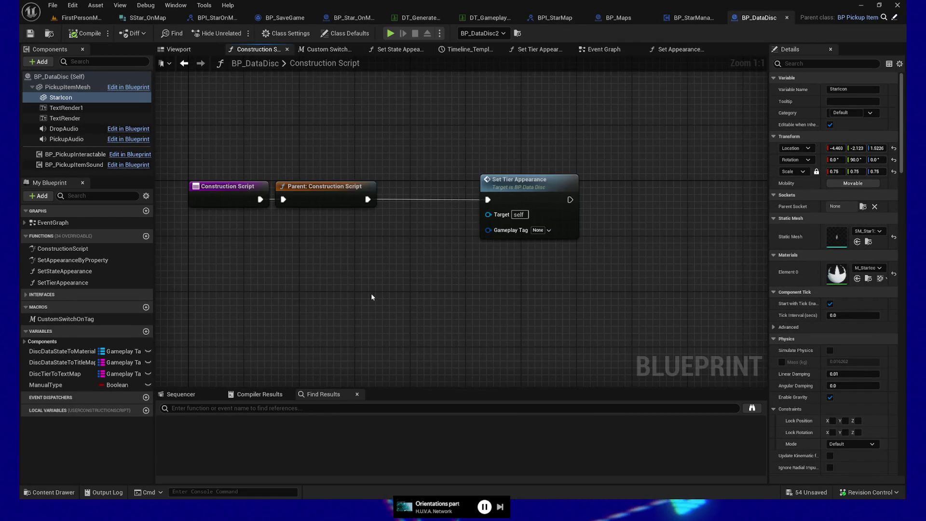
{"action": "key", "text": "ctrl+v"}
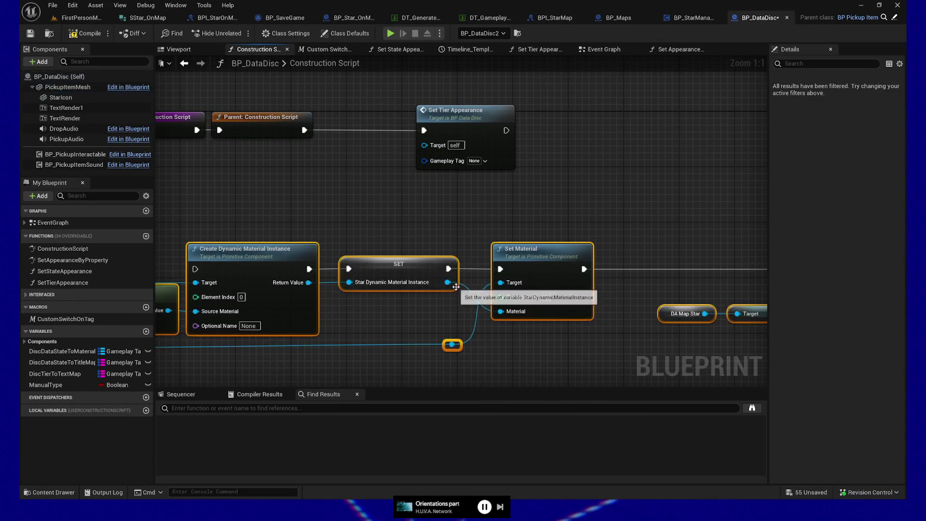
Step: Re-paste the node chain beside Set Tier Appearance and wire its exec into Create Dynamic Material Instance
{"action": "mouse_move", "coordinate": [236, 236]}
{"action": "left_mouse_down"}
{"action": "mouse_move", "coordinate": [411, 199]}
{"action": "mouse_move", "coordinate": [521, 192]}
{"action": "left_mouse_up"}
{"action": "left_click", "coordinate": [574, 244]}
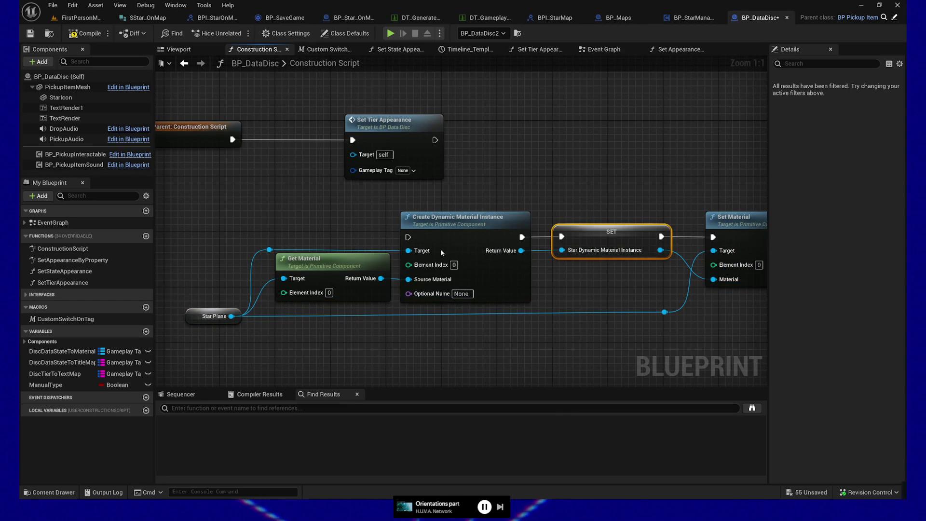
{"action": "key", "text": "ctrl+z"}
{"action": "key", "text": "ctrl+z"}
{"action": "key", "text": "ctrl+z"}
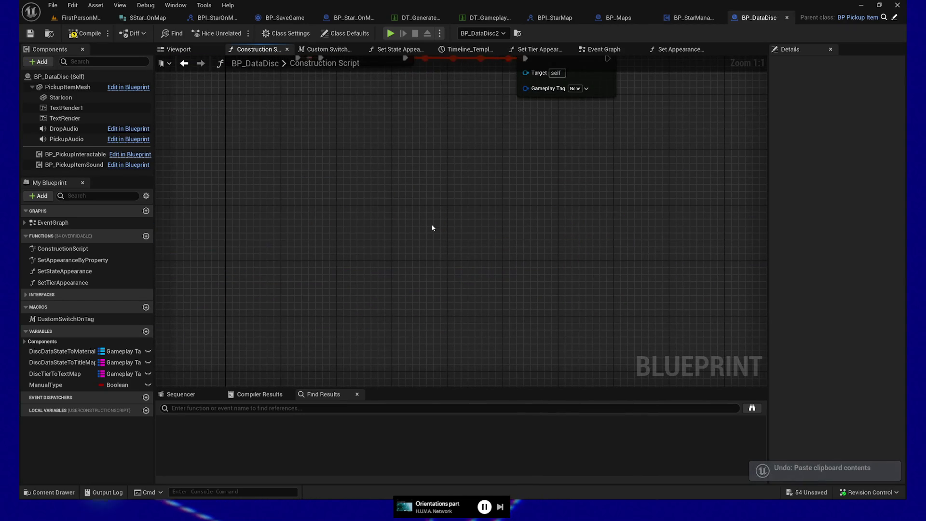
{"action": "key", "text": "ctrl+v"}
{"action": "mouse_move", "coordinate": [431, 227]}
{"action": "left_mouse_down"}
{"action": "mouse_move", "coordinate": [410, 160]}
{"action": "mouse_move", "coordinate": [540, 131]}
{"action": "left_mouse_up"}
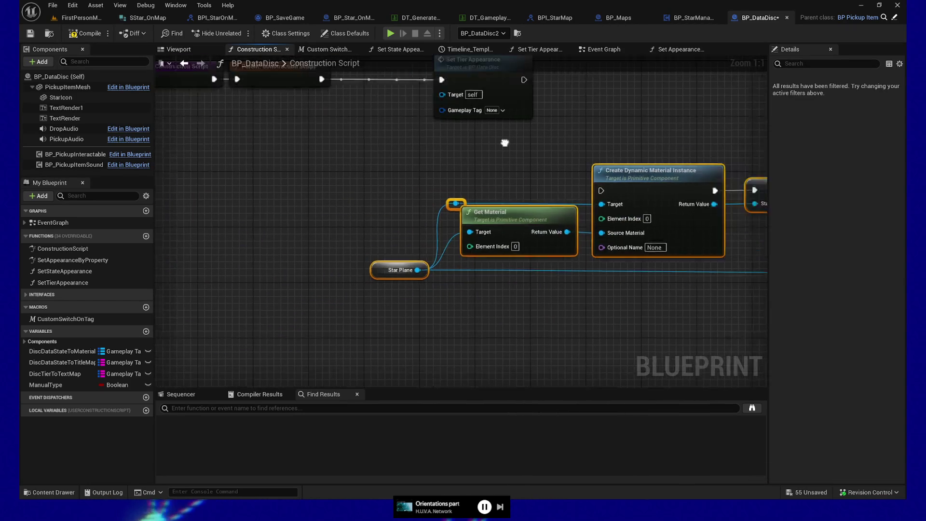
{"action": "left_click_drag", "start_coordinate": [459, 241], "coordinate": [653, 151]}
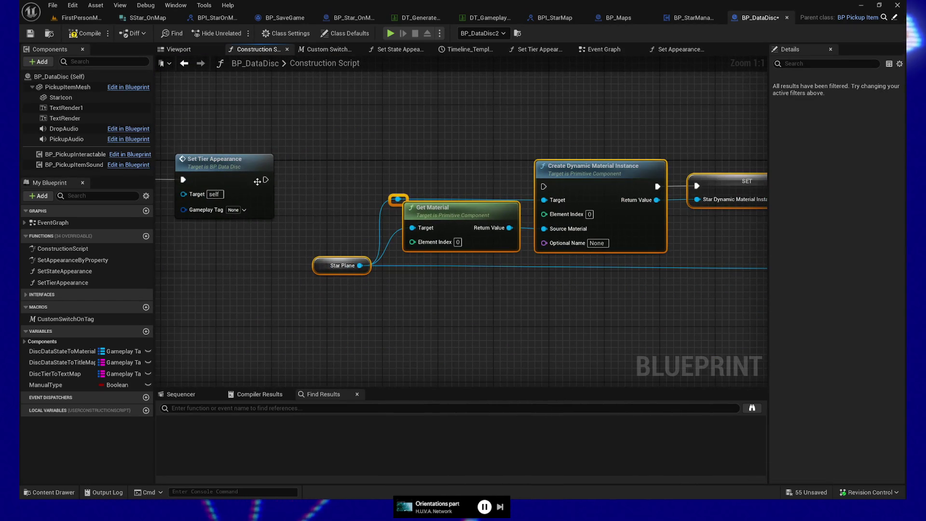
{"action": "mouse_move", "coordinate": [265, 179]}
{"action": "left_mouse_down"}
{"action": "mouse_move", "coordinate": [536, 178]}
{"action": "mouse_move", "coordinate": [544, 186]}
{"action": "mouse_move", "coordinate": [586, 164]}
{"action": "mouse_move", "coordinate": [614, 163]}
{"action": "left_mouse_up"}
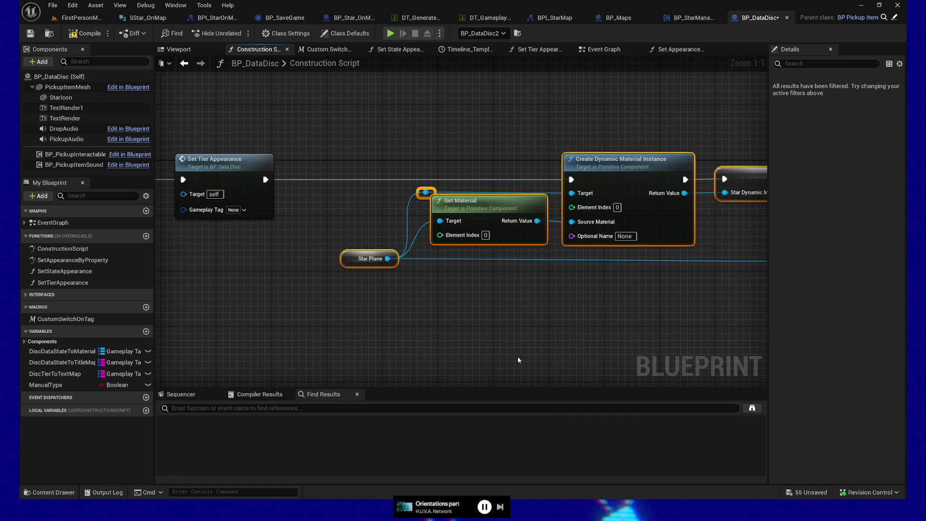
Step: Rename the StarIcon component to StarPlane to match the Star Plane variable node
{"action": "left_click_drag", "start_coordinate": [276, 237], "coordinate": [314, 298]}
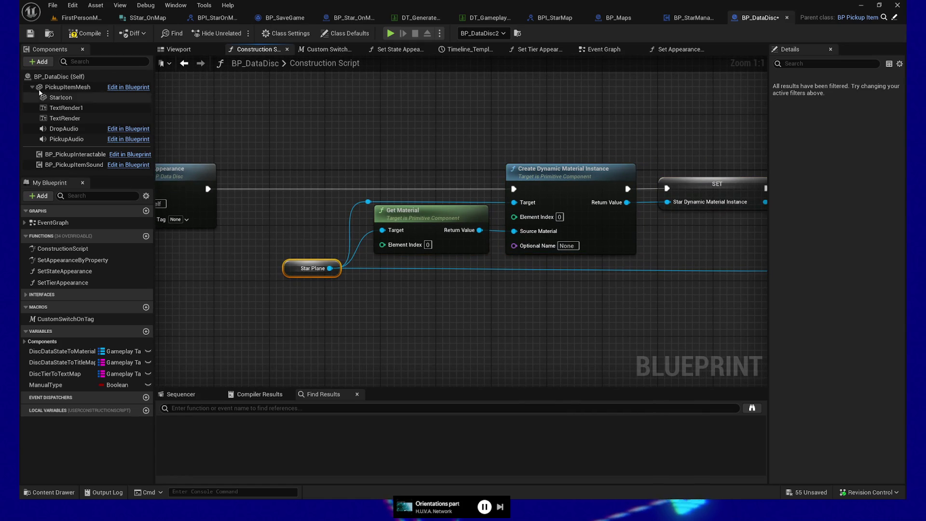
{"action": "left_click", "coordinate": [61, 99]}
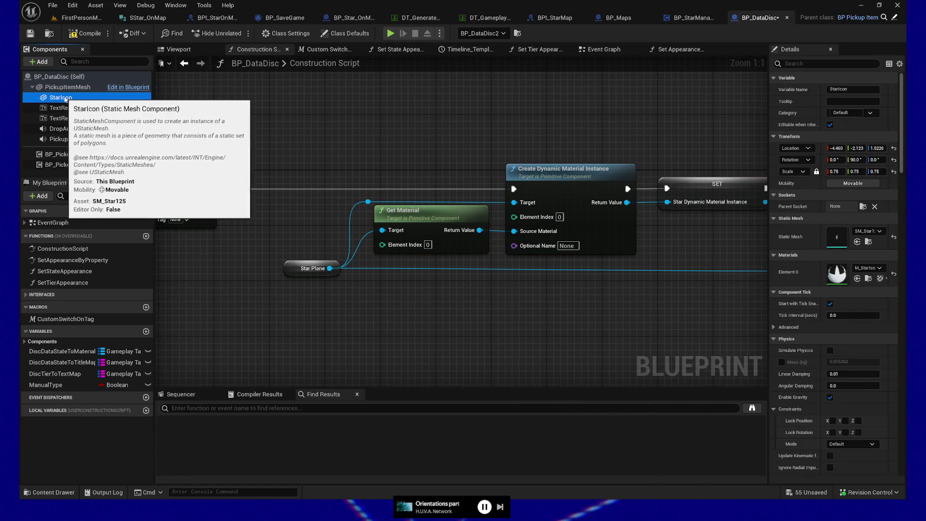
{"action": "key", "text": "F2"}
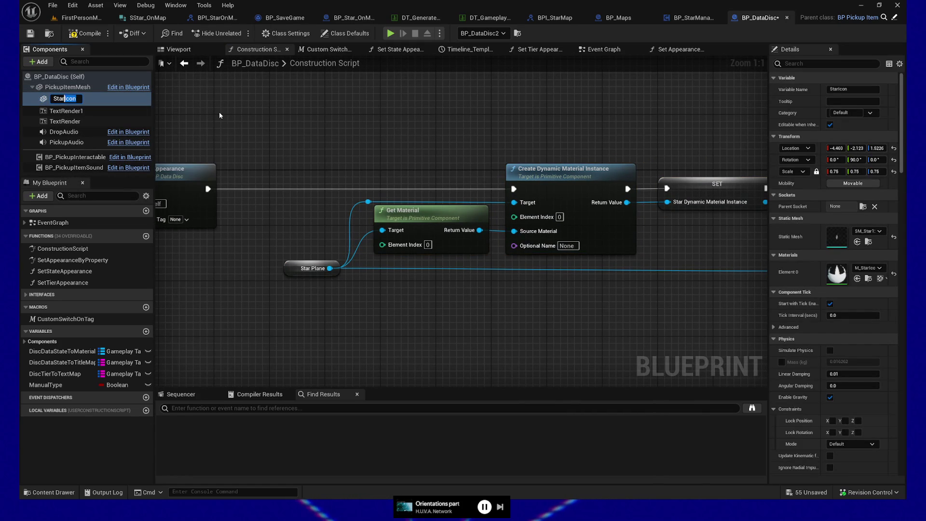
{"action": "type", "text": "Plane"}
{"action": "key", "text": "Return"}
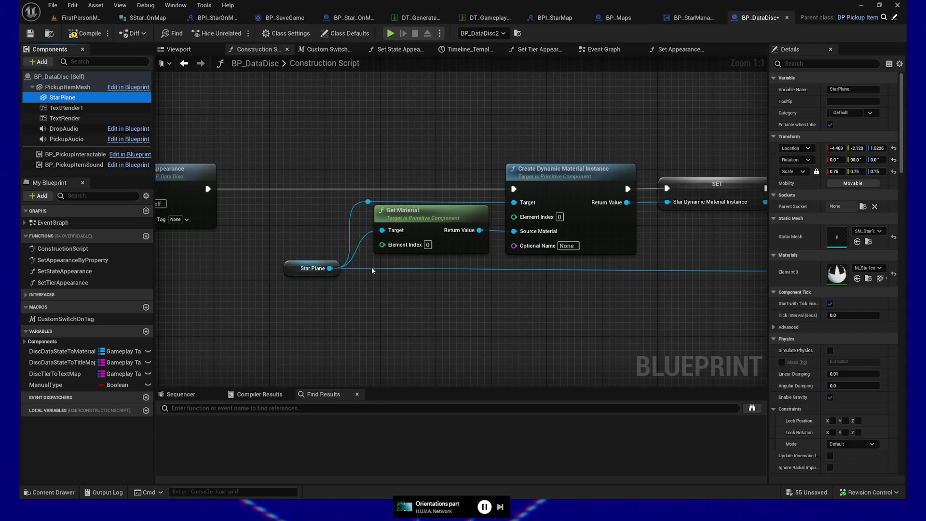
{"action": "left_click_drag", "start_coordinate": [548, 337], "coordinate": [398, 304]}
{"action": "left_click_drag", "start_coordinate": [478, 283], "coordinate": [608, 291]}
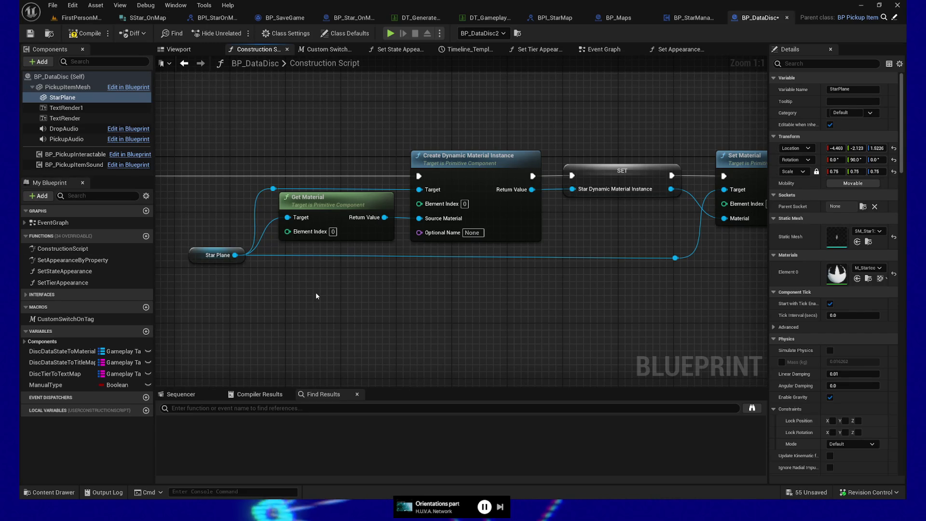
Step: Zoom out and select Star Plane, the reroute, Get Material and Create Dynamic Material Instance
{"action": "mouse_move", "coordinate": [397, 309]}
{"action": "left_mouse_down"}
{"action": "mouse_move", "coordinate": [338, 306]}
{"action": "mouse_move", "coordinate": [335, 314]}
{"action": "mouse_move", "coordinate": [461, 299]}
{"action": "left_mouse_up"}
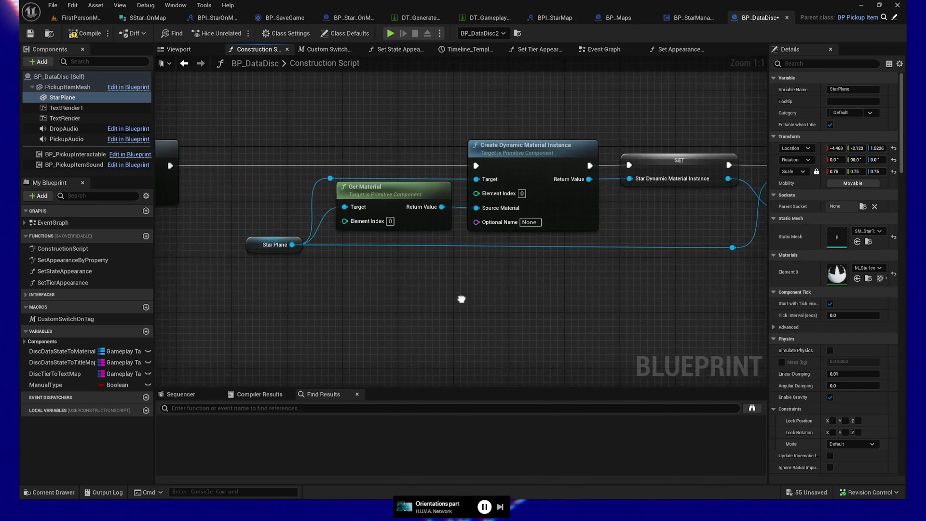
{"action": "scroll", "coordinate": [255, 294], "scroll_direction": "down", "scroll_amount": 1}
{"action": "mouse_move", "coordinate": [687, 279]}
{"action": "left_mouse_down"}
{"action": "mouse_move", "coordinate": [662, 241]}
{"action": "mouse_move", "coordinate": [270, 243]}
{"action": "left_mouse_up"}
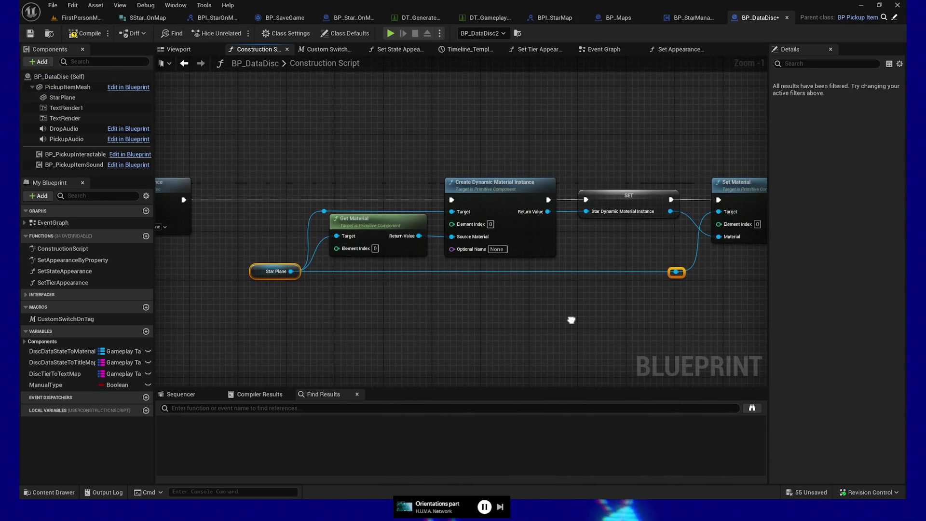
{"action": "mouse_move", "coordinate": [571, 320]}
{"action": "left_mouse_down"}
{"action": "mouse_move", "coordinate": [646, 311]}
{"action": "mouse_move", "coordinate": [585, 316]}
{"action": "left_mouse_up"}
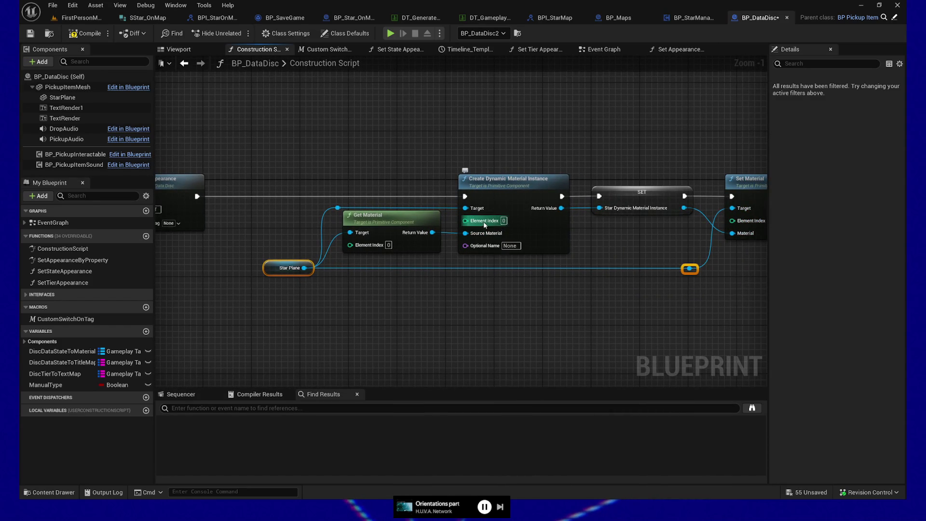
{"action": "left_click_drag", "start_coordinate": [622, 252], "coordinate": [603, 252]}
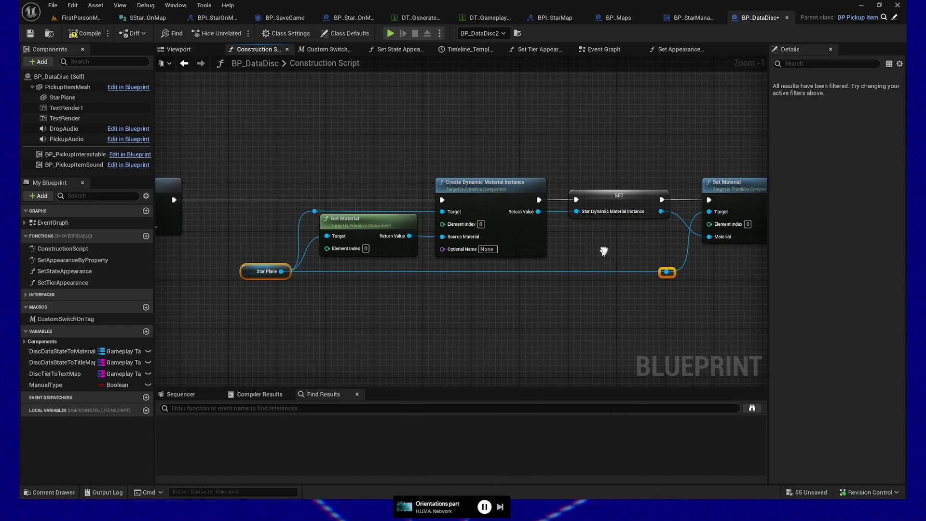
{"action": "left_click", "coordinate": [375, 226]}
{"action": "left_click", "coordinate": [482, 186], "text": "shift"}
{"action": "left_click_drag", "start_coordinate": [551, 298], "coordinate": [517, 321]}
Step: Box-select the four material-chain nodes together and drag them into an aligned row
{"action": "left_click_drag", "start_coordinate": [208, 124], "coordinate": [497, 332]}
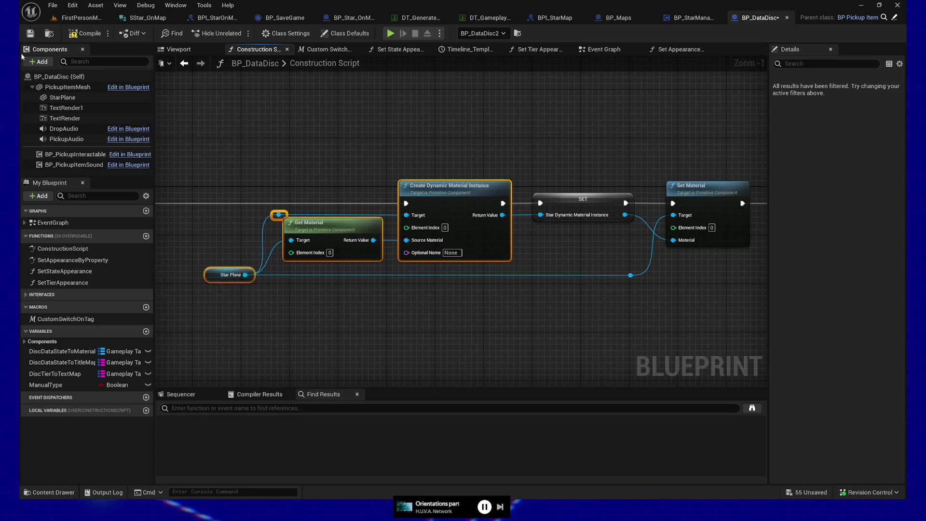
{"action": "left_click", "coordinate": [249, 196]}
{"action": "left_click_drag", "start_coordinate": [227, 160], "coordinate": [462, 364]}
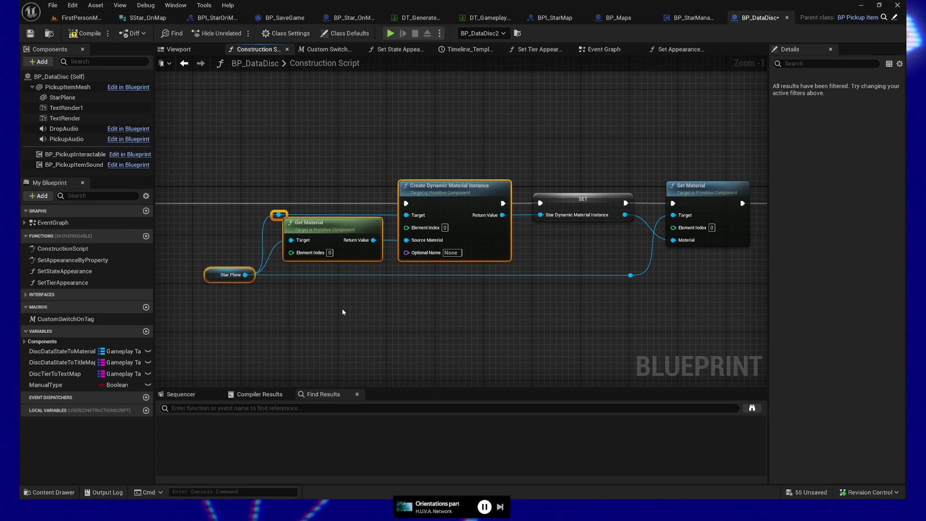
{"action": "left_click_drag", "start_coordinate": [342, 312], "coordinate": [377, 313]}
{"action": "left_click_drag", "start_coordinate": [226, 255], "coordinate": [280, 296]}
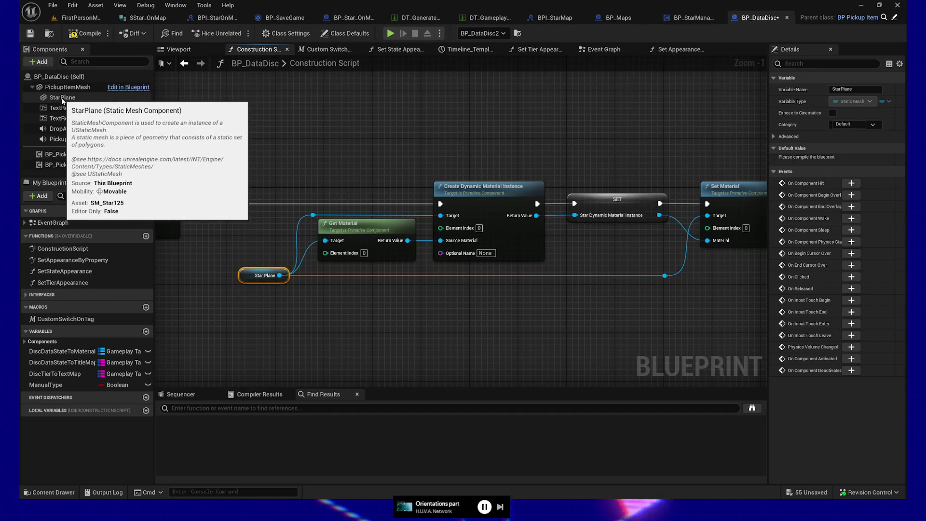
Step: Compile BP_DataDisc, check FirstPersonMap, then inspect the SET node's error options
{"action": "left_click", "coordinate": [86, 32]}
{"action": "left_click", "coordinate": [82, 18]}
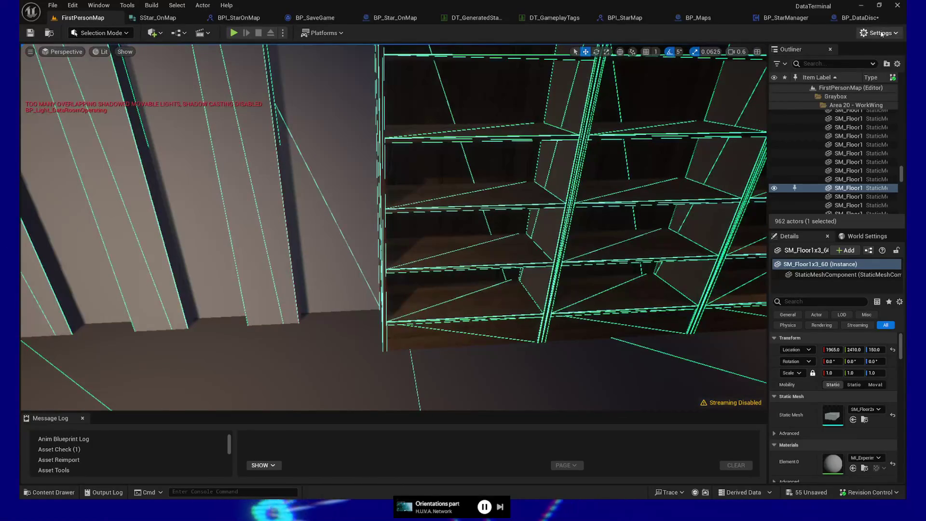
{"action": "left_click", "coordinate": [858, 17]}
{"action": "right_click", "coordinate": [558, 197]}
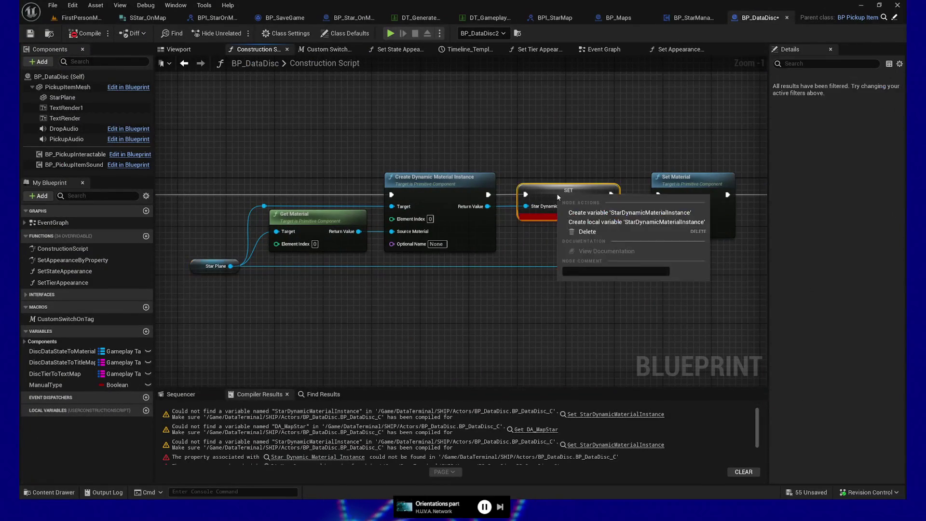
{"action": "left_click", "coordinate": [540, 256]}
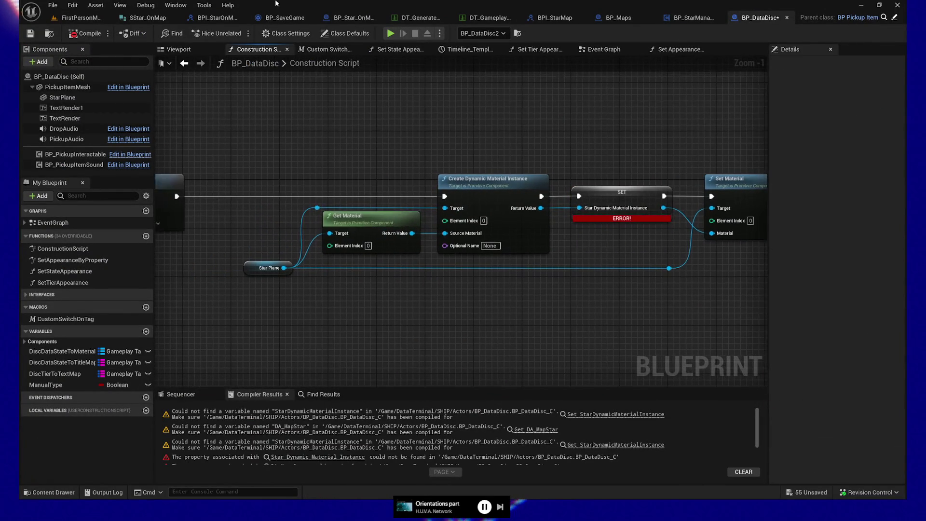
{"action": "left_click", "coordinate": [82, 18]}
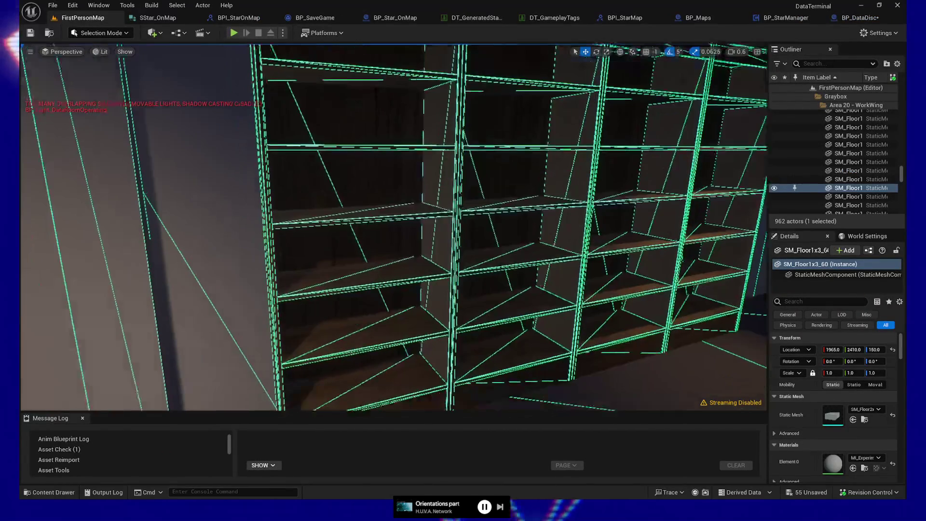
{"action": "left_click", "coordinate": [863, 17]}
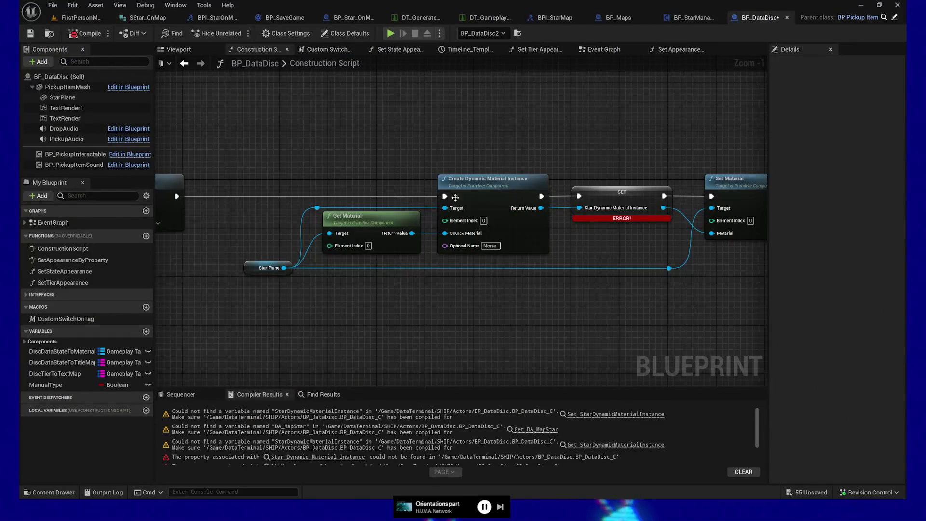